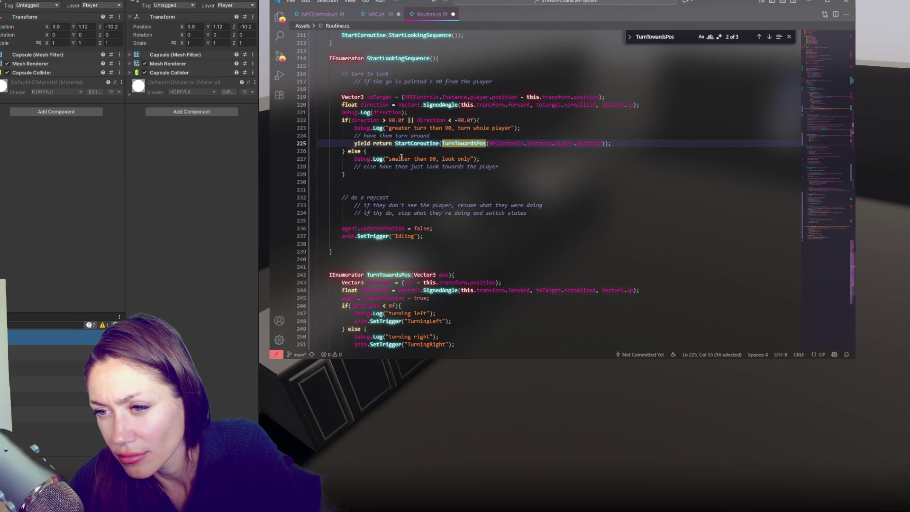
Replace the TurnTowardsPos call on line 97 with StartLookingSequence.
left_click(342, 66)
double_click(397, 58)
key("ctrl+c")
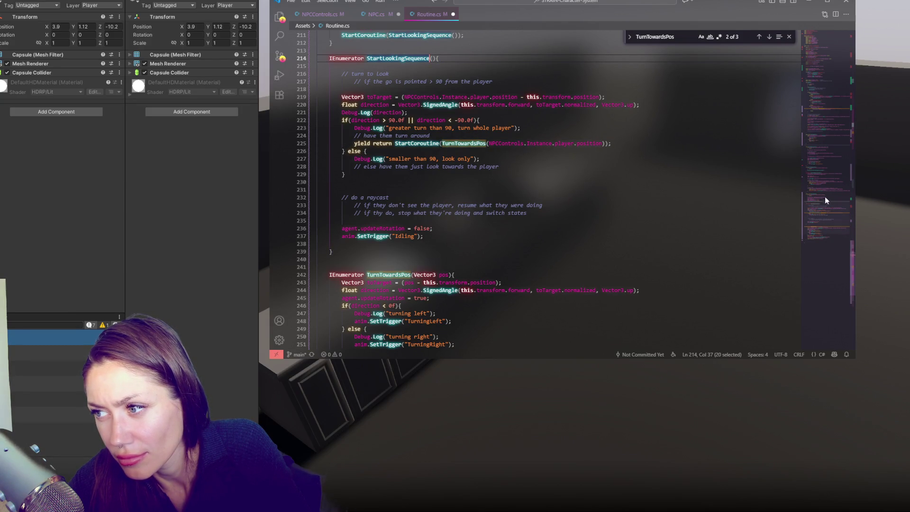
left_click_drag(825, 216, 826, 117)
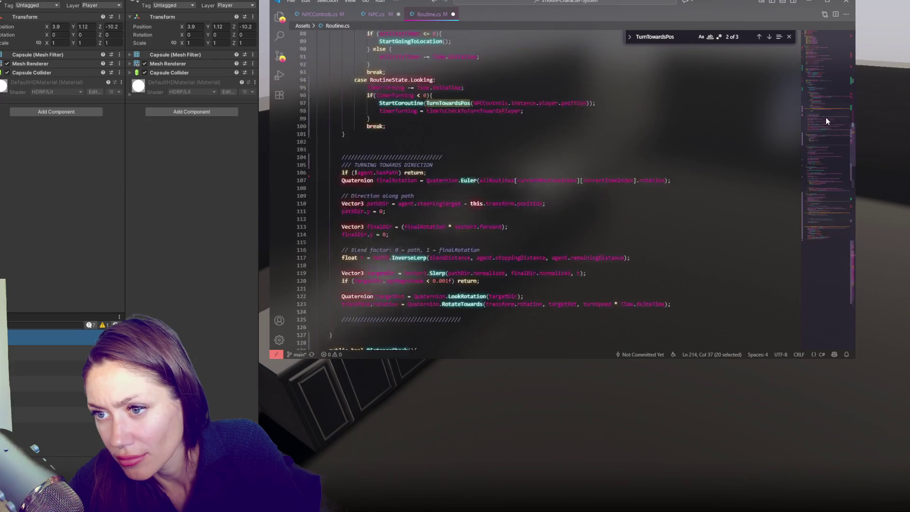
double_click(455, 158)
key("ctrl+v")
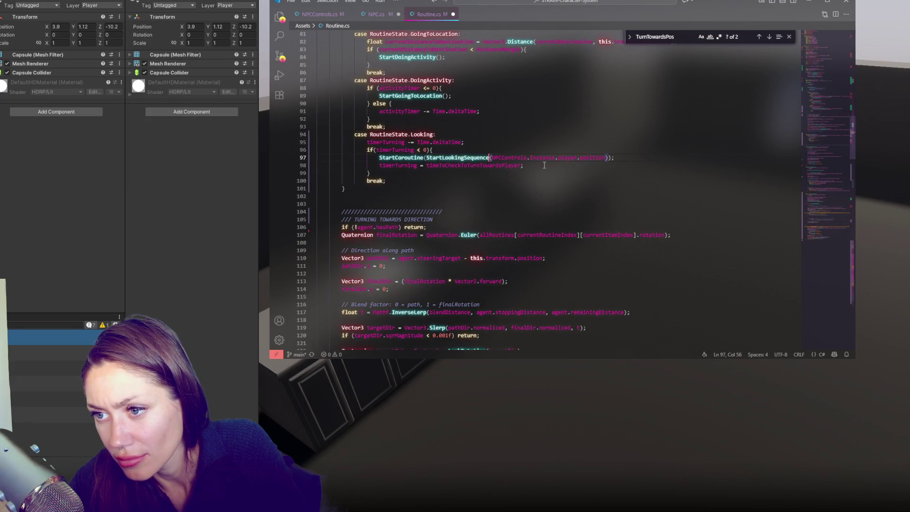
mouse_move(822, 125)
left_mouse_down()
mouse_move(821, 226)
mouse_move(827, 117)
left_mouse_up()
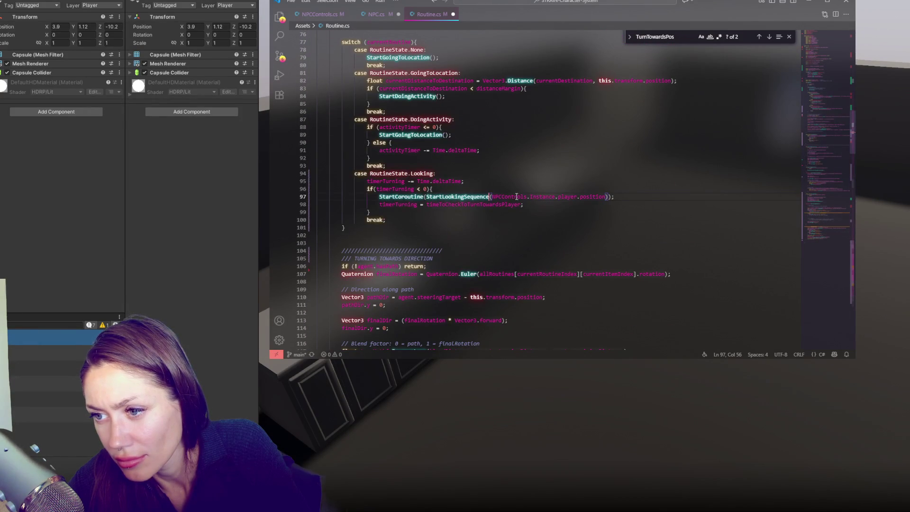
Drop the player position argument, save Routine.cs, and look over the StartLookingSequence coroutine.
left_click_drag(492, 196, 605, 196)
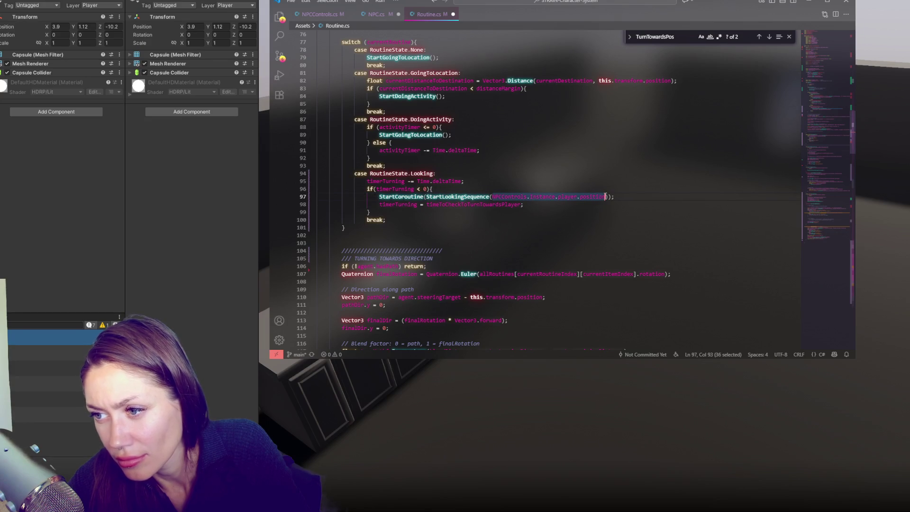
key("BackSpace")
key("ctrl+s")
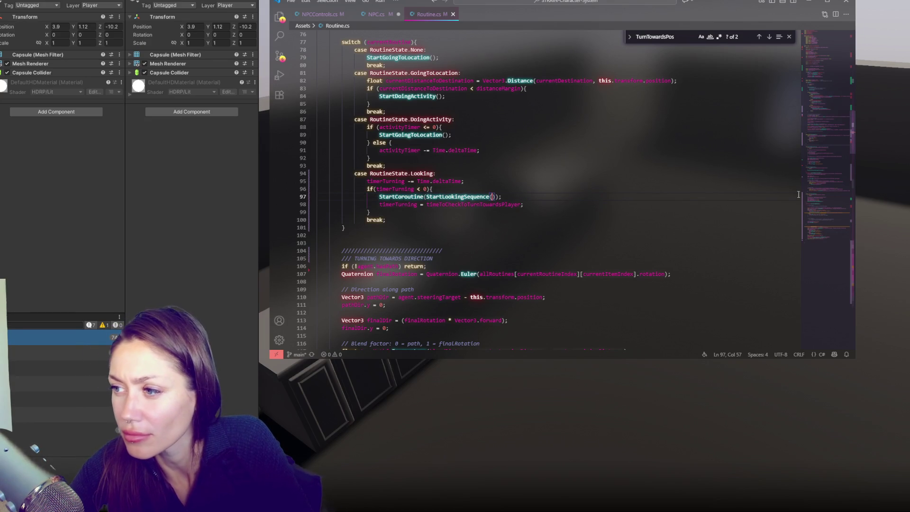
left_click(818, 193)
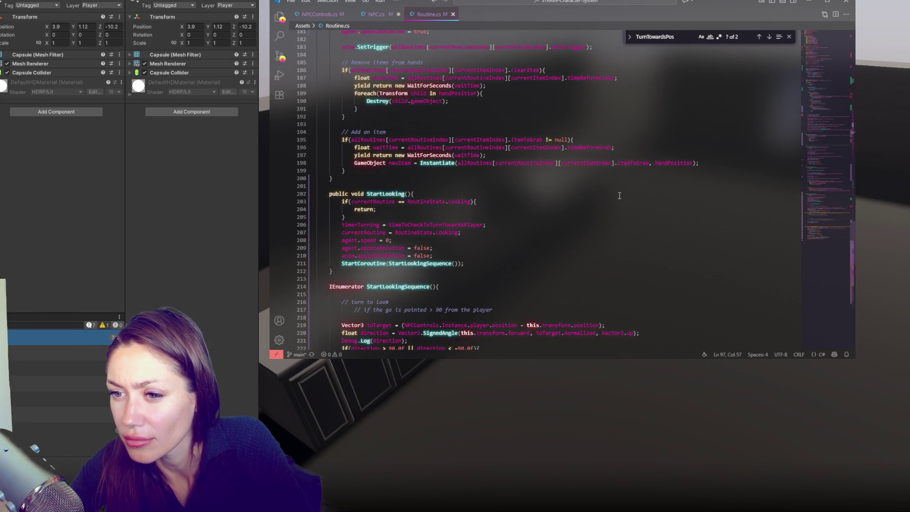
scroll(347, 98, "down", 4)
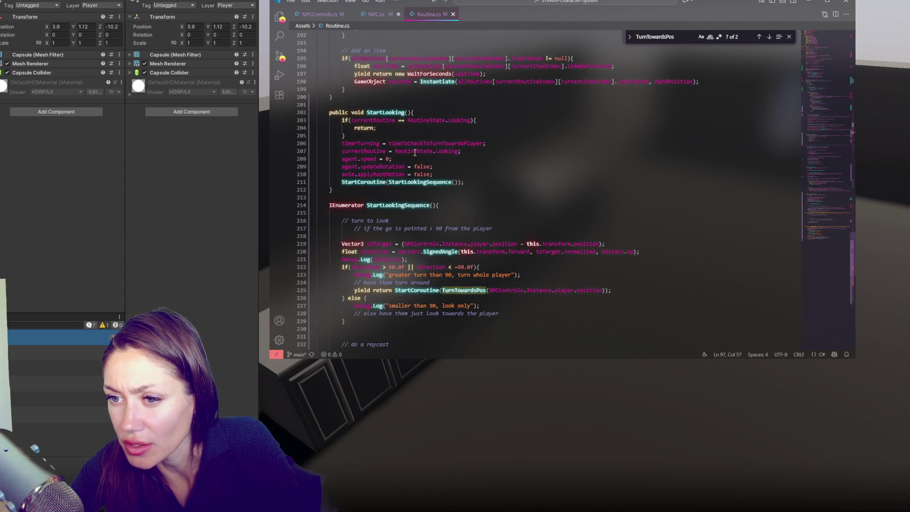
scroll(409, 142, "down", 3)
scroll(447, 201, "down", 2)
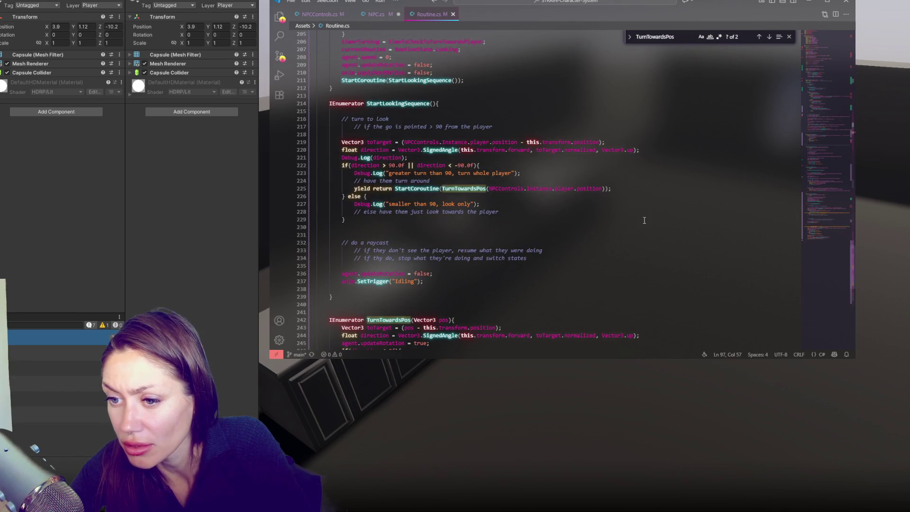
key("alt+Tab")
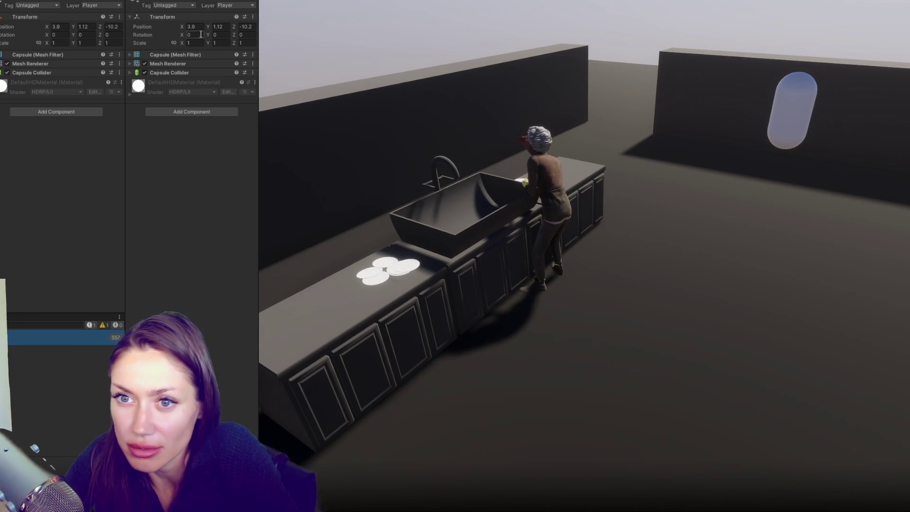
Move the player capsule beside the dish-washing NPC, then past her to X 4.81, Z 2.22.
mouse_move(181, 28)
left_mouse_down()
mouse_move(194, 15)
mouse_move(305, 27)
mouse_move(289, 31)
mouse_move(314, 14)
mouse_move(303, 20)
left_mouse_up()
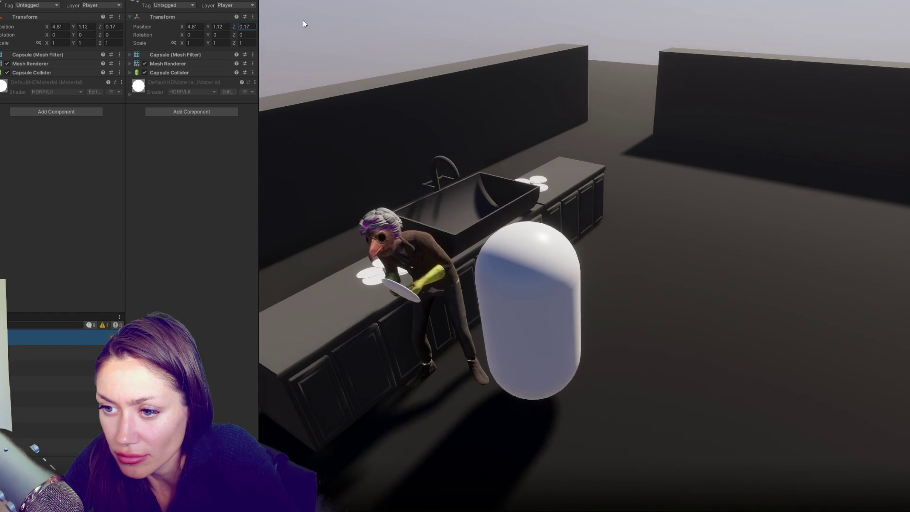
left_click_drag(302, 20, 304, 21)
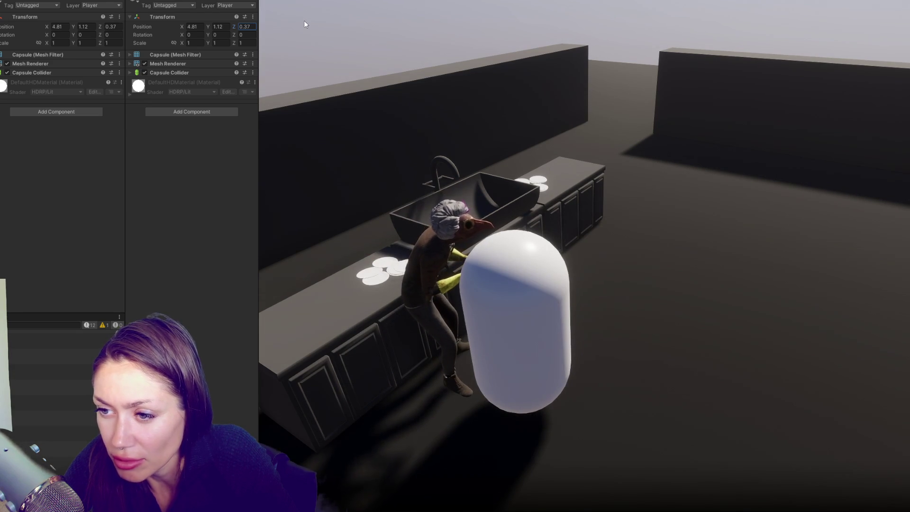
left_click_drag(304, 20, 314, 15)
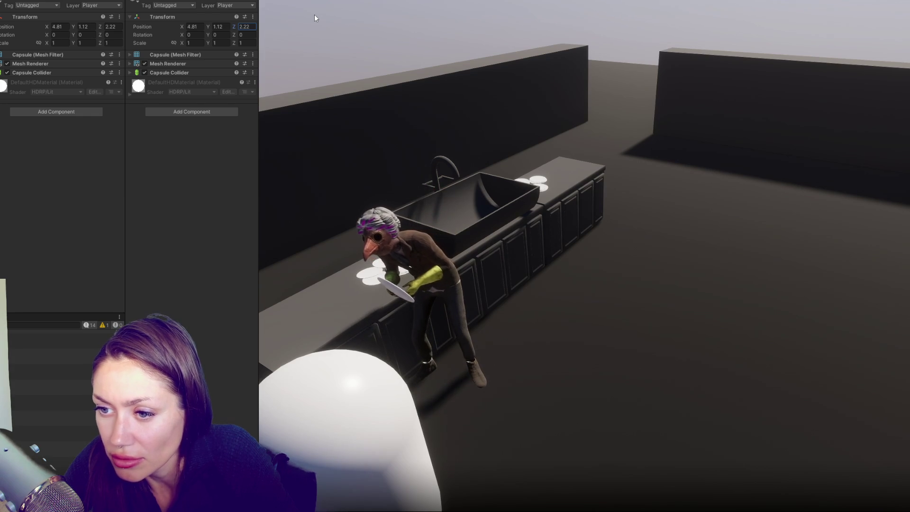
left_click(398, 33)
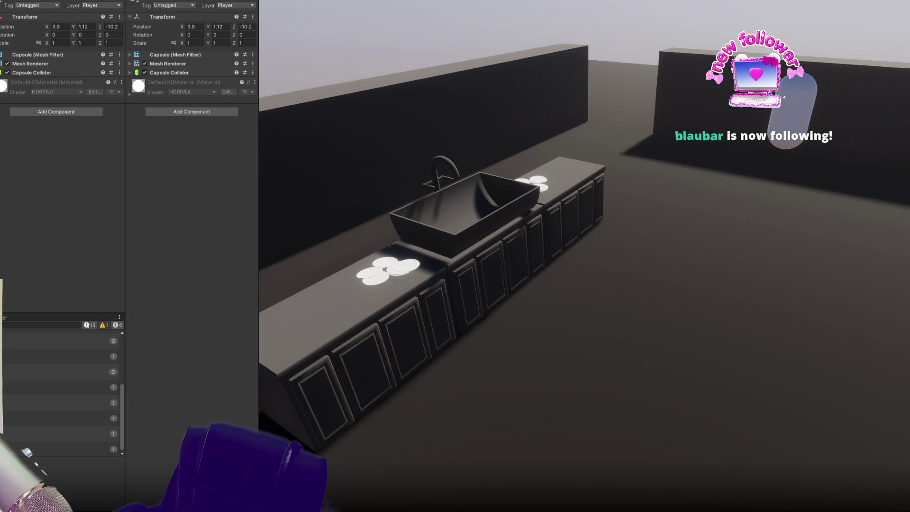
Enter Play mode to test the NPC with the Player-layer capsule at 3.9, 1.12, -10.2.
left_click(339, 1)
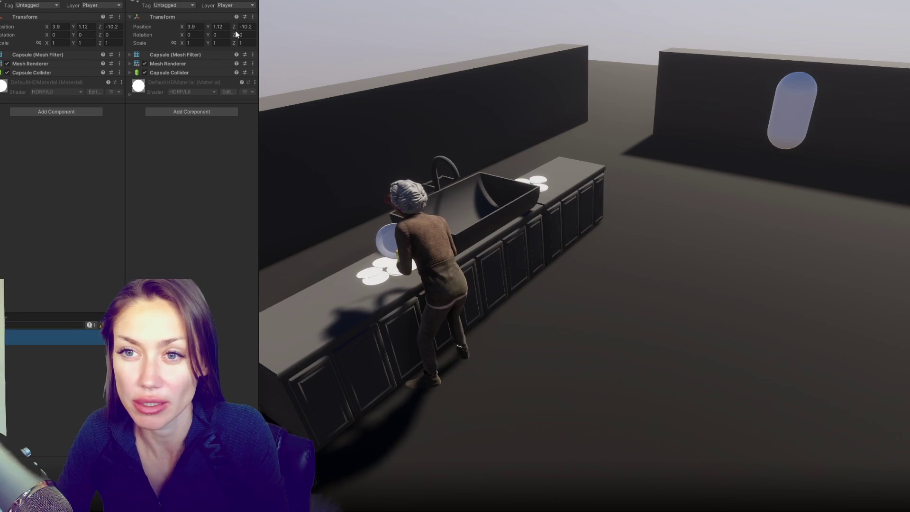
During play, slide the capsule to X 3.45 toward the NPC, then stop play and go to Routine.cs.
mouse_move(182, 27)
left_mouse_down()
mouse_move(166, 27)
mouse_move(237, 34)
mouse_move(312, 21)
mouse_move(301, 30)
left_mouse_up()
type("-0.83")
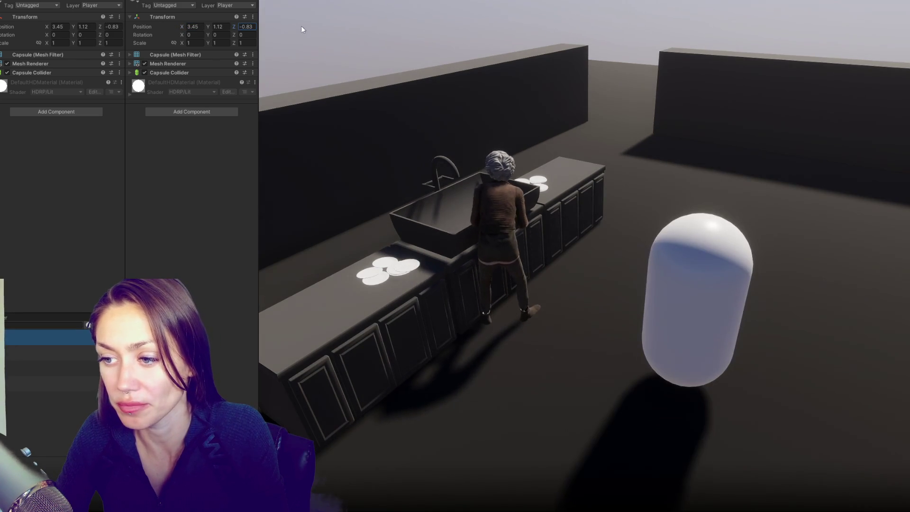
left_click_drag(185, 27, 188, 27)
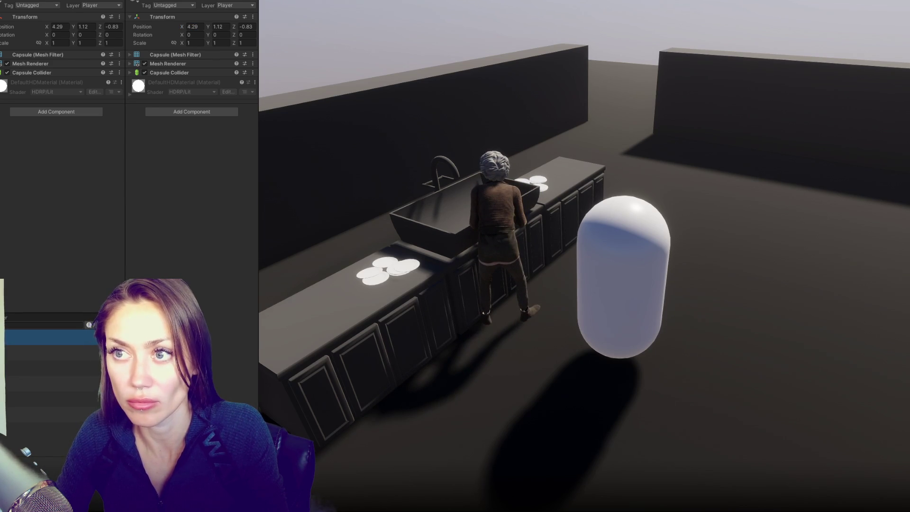
key("ctrl+p")
key("alt+Tab")
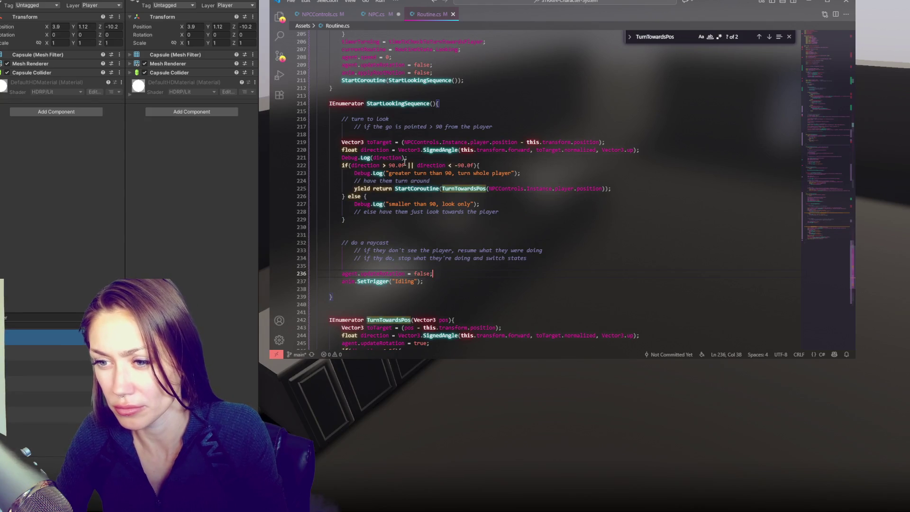
Delete the agent.updateRotation = false line from the end of StartLookingSequence.
scroll(416, 223, "down", 3)
scroll(419, 180, "down", 1)
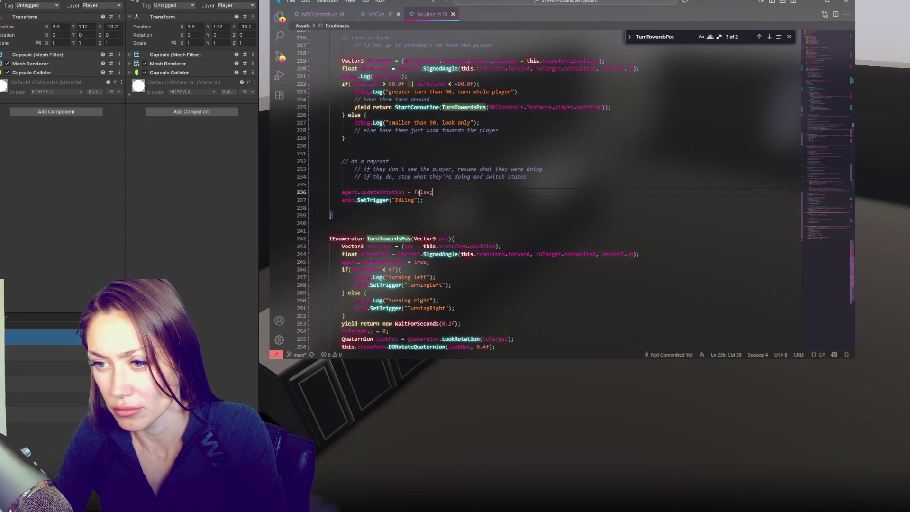
key("ctrl+shift+k")
key("ctrl+z")
scroll(455, 195, "down", 2)
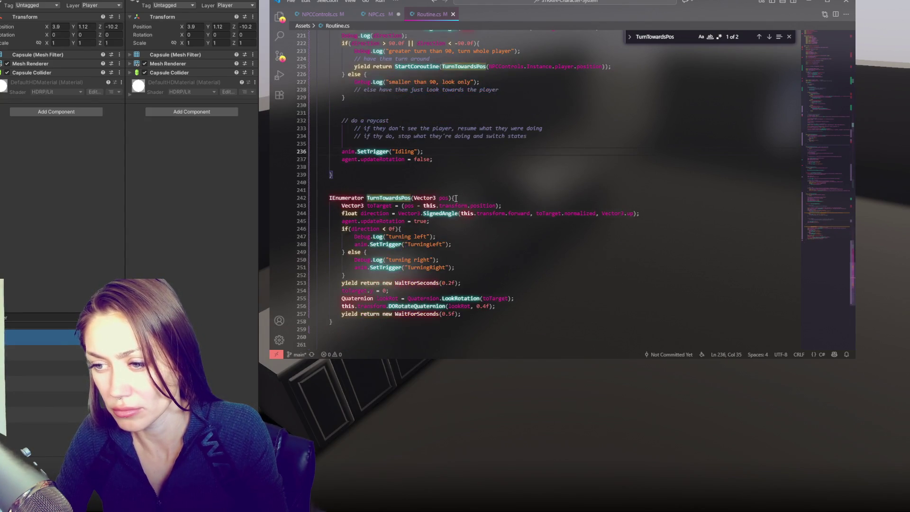
left_click_drag(456, 159, 457, 153)
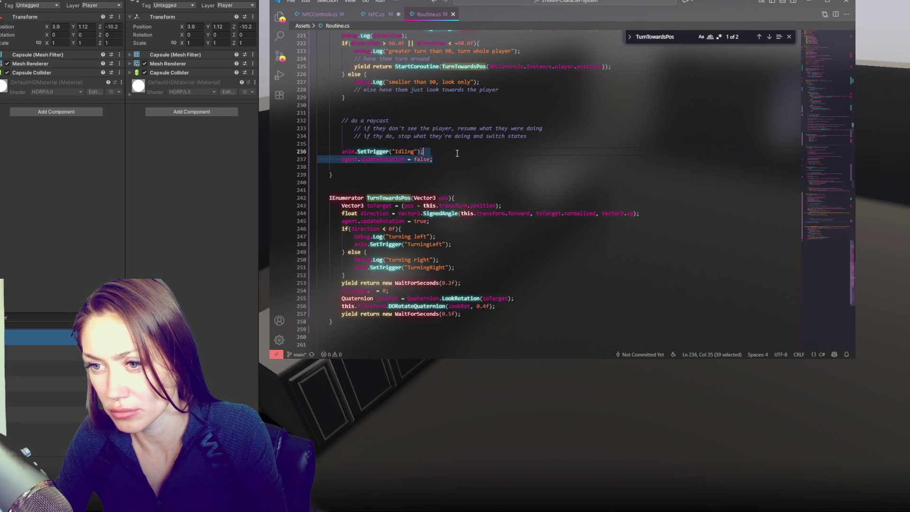
key("Delete")
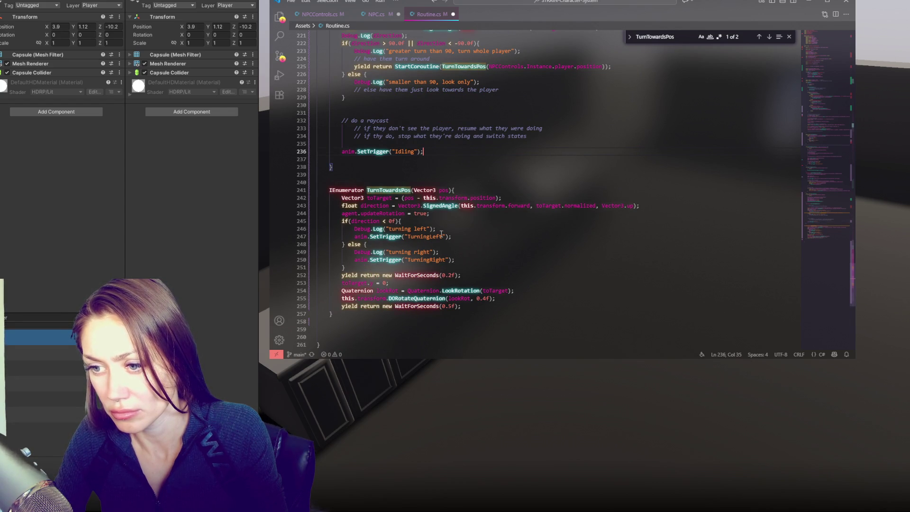
Try adding a new line after the 0.2-second wait, then undo the edits.
left_click(432, 268)
left_click(463, 274)
key("Return")
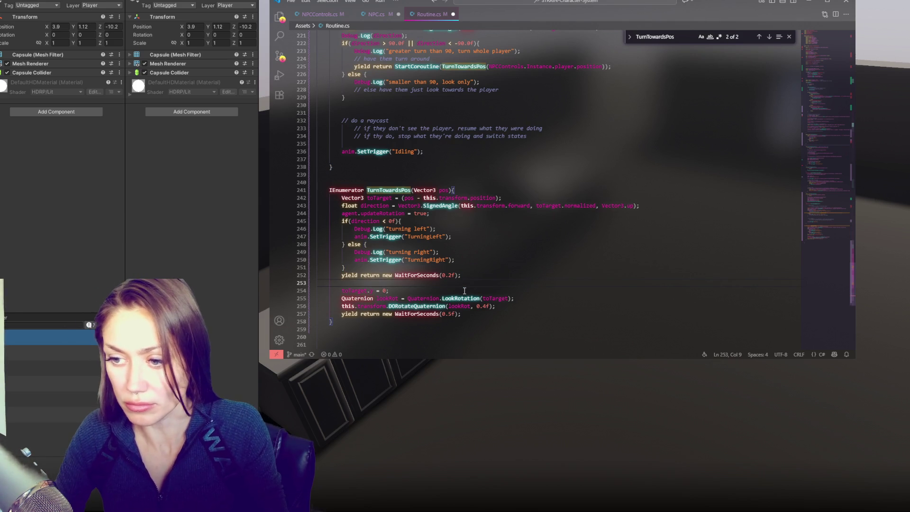
key("ctrl+z")
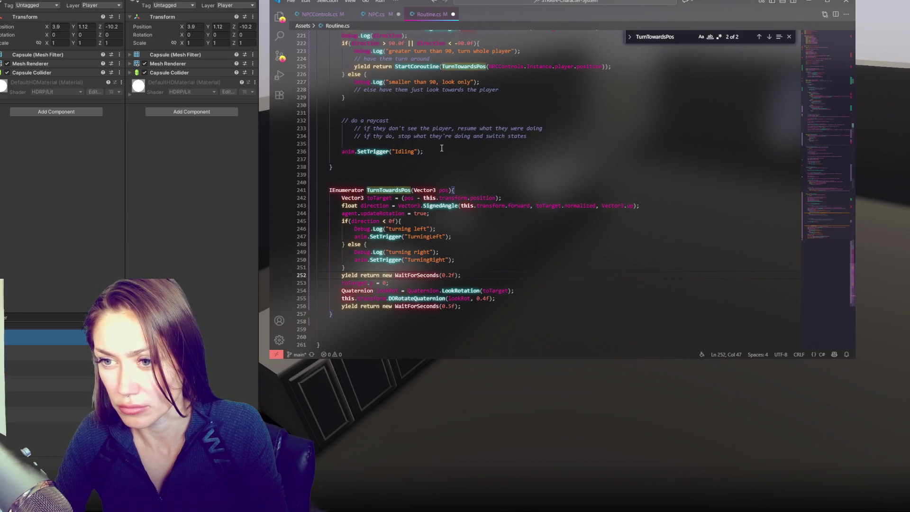
left_click(441, 147)
key("ctrl+z")
key("ctrl+z")
key("ctrl+z")
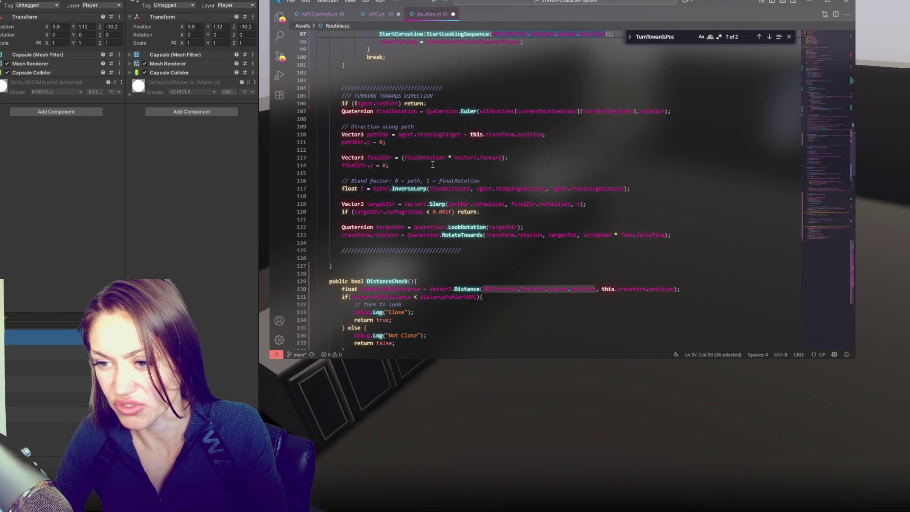
Search Routine.cs for updateRotation.
scroll(432, 164, "up", 4)
scroll(435, 161, "down", 11)
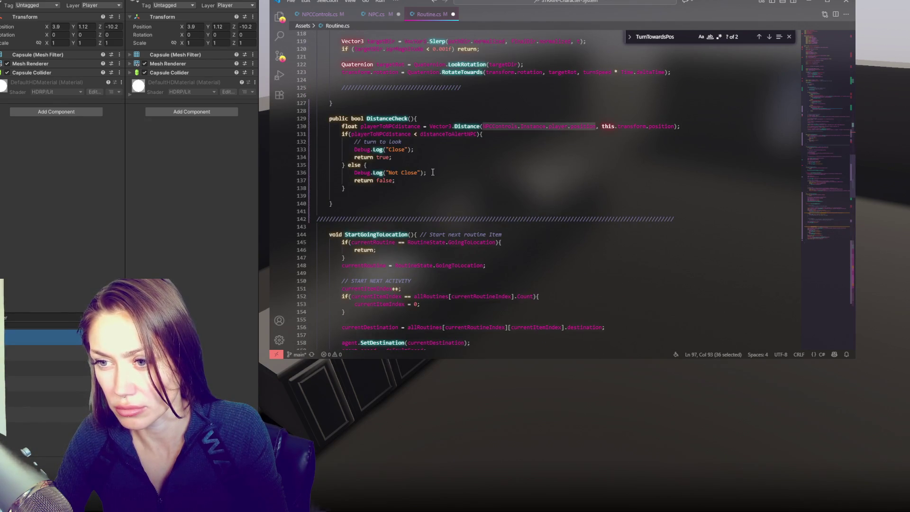
scroll(432, 172, "down", 8)
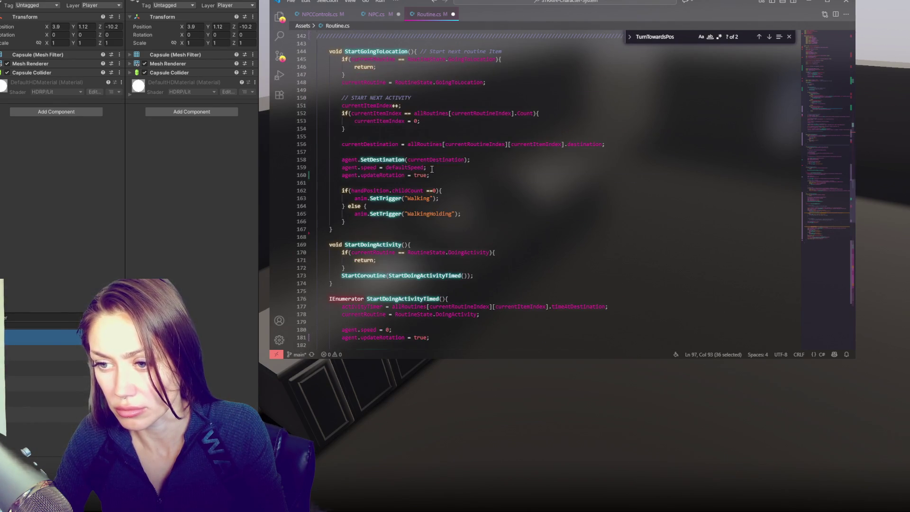
left_click(441, 169)
key("ctrl+f")
type("updatero")
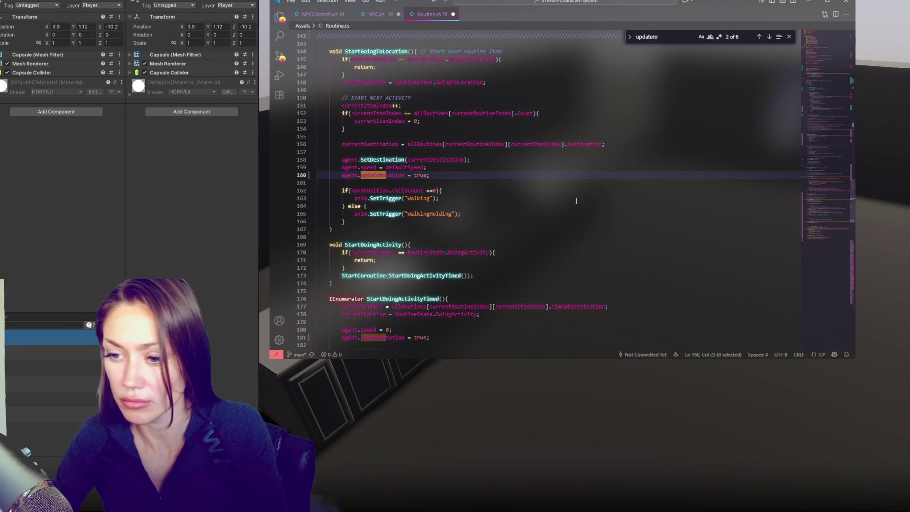
Step through the updateRotation matches, ending at the statement on line 236 in StartLooking.
scroll(398, 104, "down", 5)
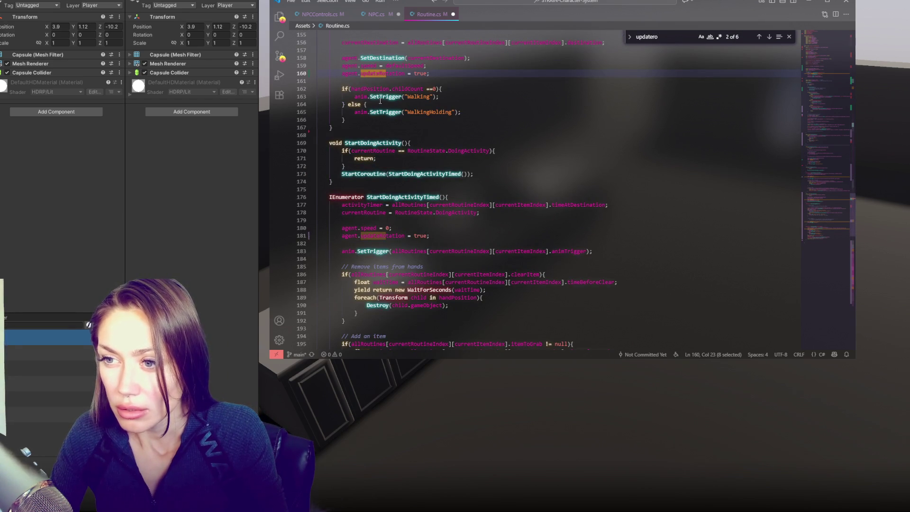
left_click(768, 37)
left_click(768, 37)
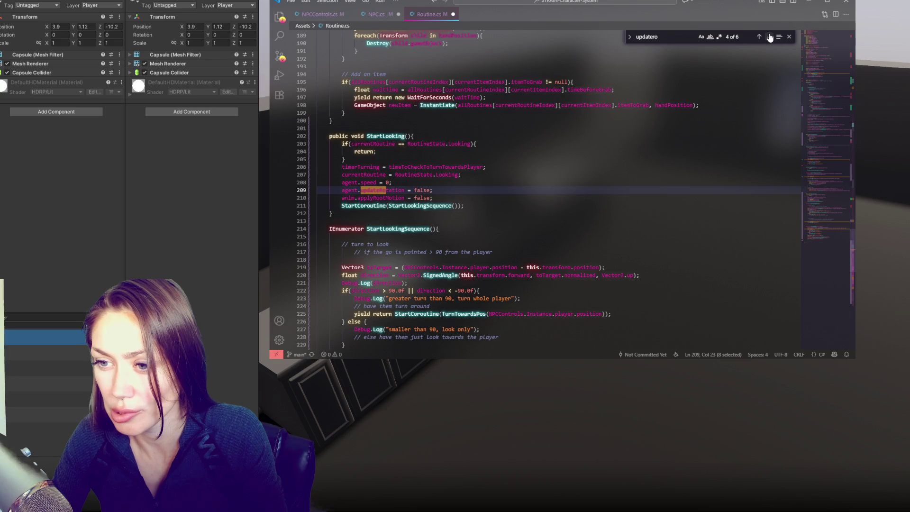
left_click(421, 198)
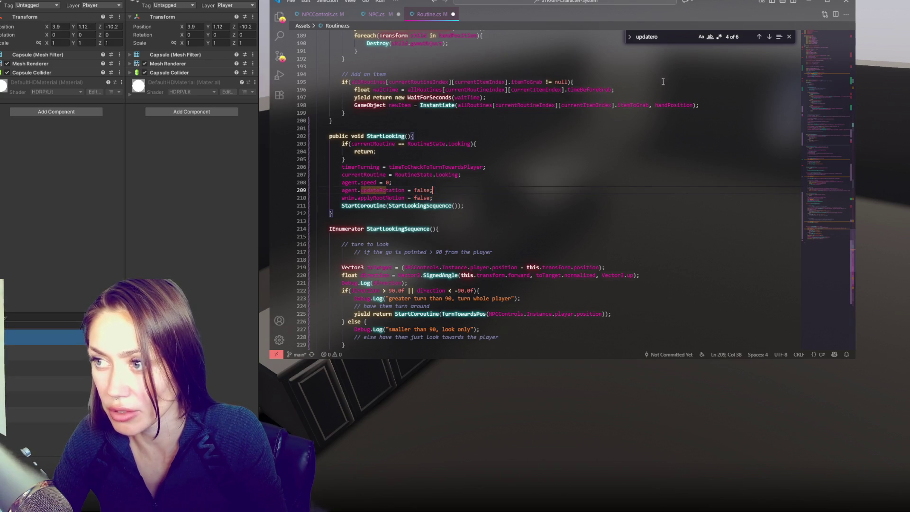
left_click(769, 37)
left_click(453, 186)
Replace the updateRotation statement on line 236 with anim.applyRootMotion = false.
key("shift+Home")
key("ctrl+v")
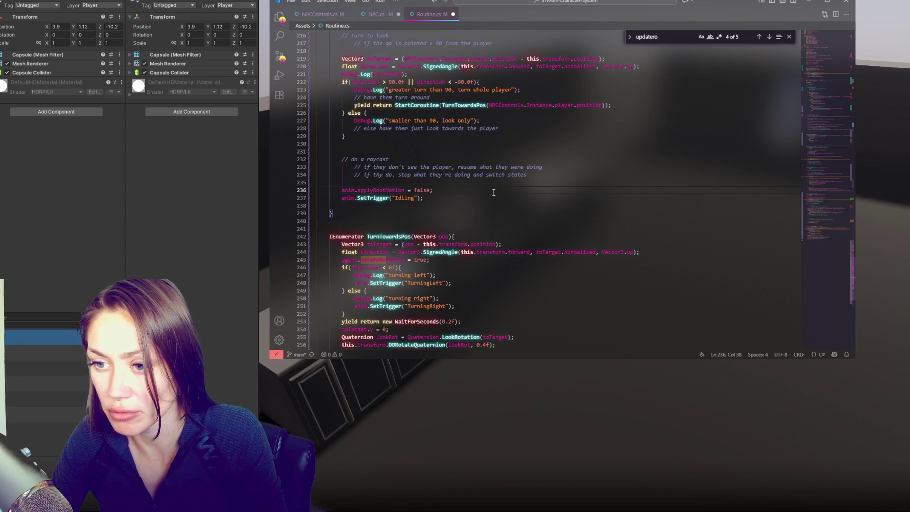
double_click(419, 189)
Move the root-motion line out of StartLookingSequence to just above TurnTowardsPos's first wait.
scroll(448, 195, "up", 1)
left_click(458, 194)
scroll(469, 195, "up", 2)
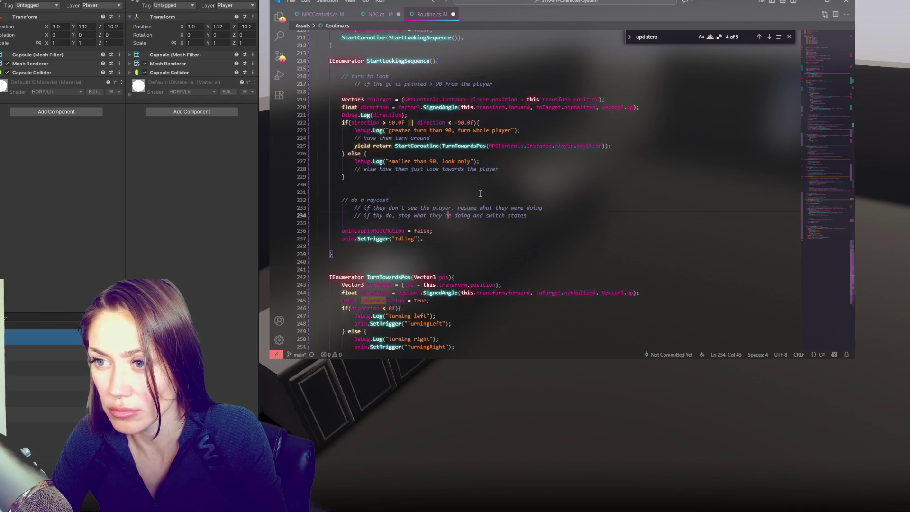
left_click_drag(438, 251, 458, 246)
key("ctrl+c")
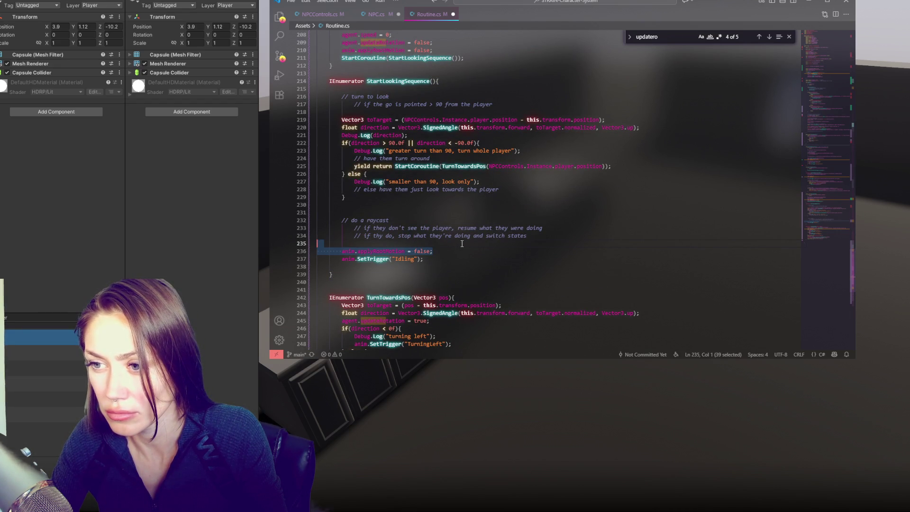
scroll(462, 179, "down", 4)
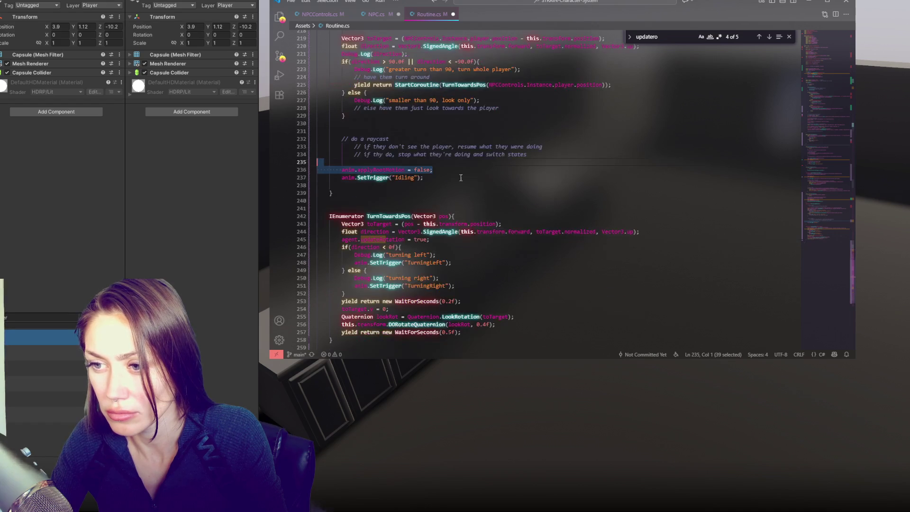
key("BackSpace")
scroll(460, 175, "down", 2)
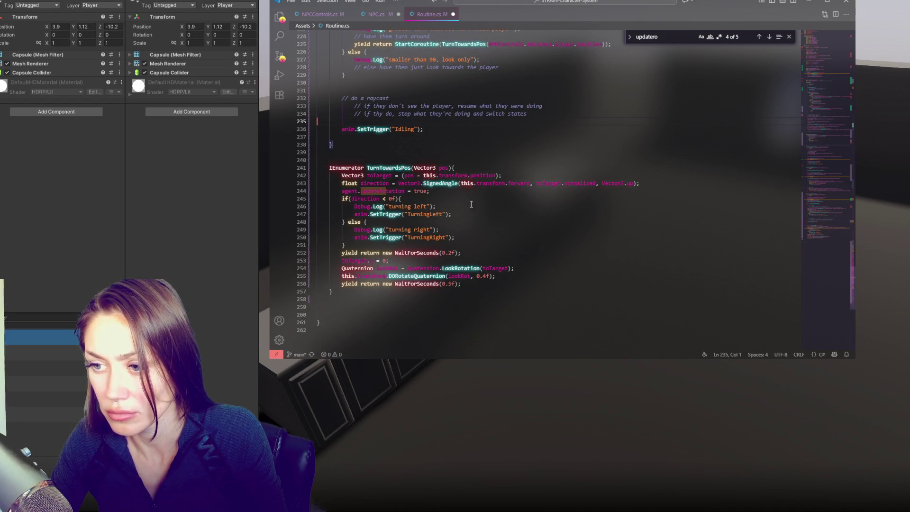
left_click(525, 250)
key("ctrl+v")
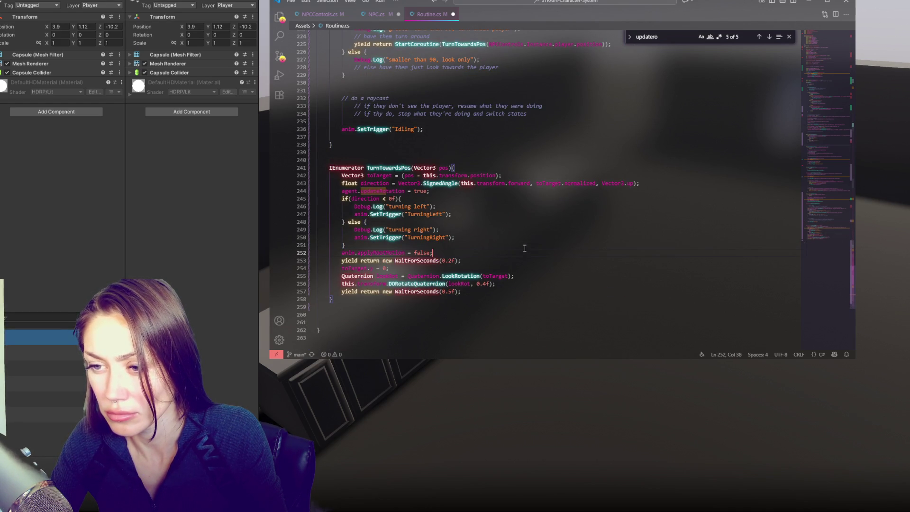
key("Up")
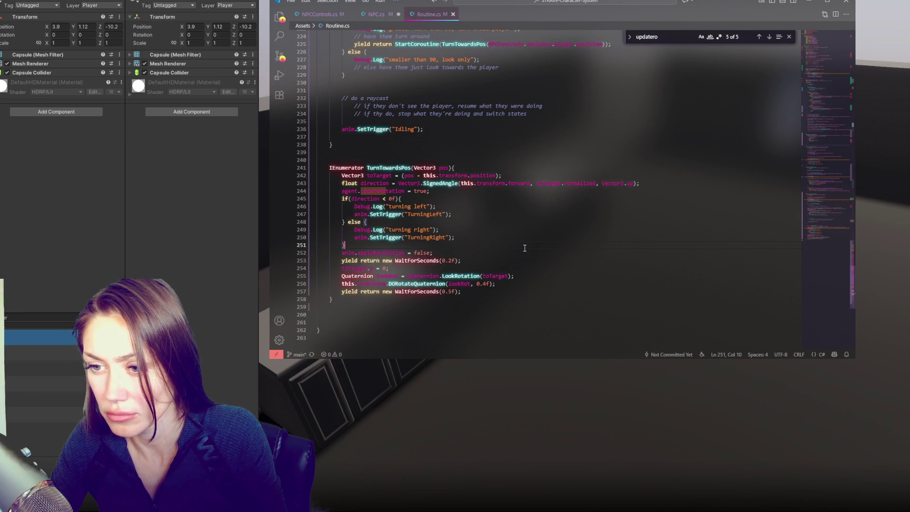
left_click(234, 240)
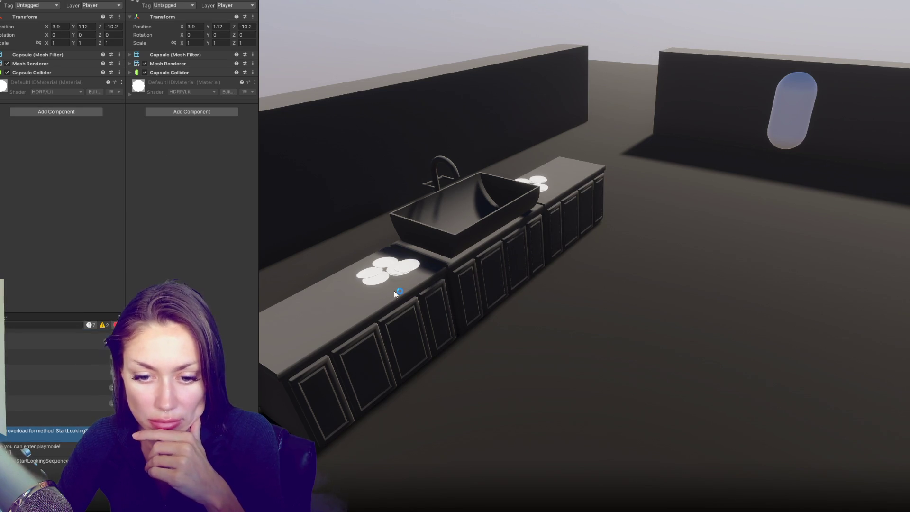
Check the StartLookingSequence overload compile error in Unity's console, then return to Routine.cs.
key("alt+Tab")
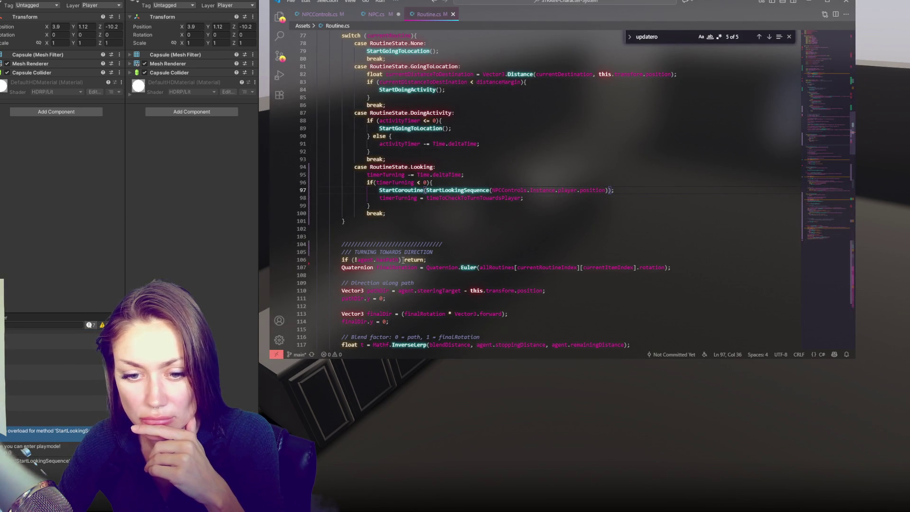
Remove the player position argument from line 97's StartLookingSequence call, save, and reload scripts in Unity.
left_click(507, 175)
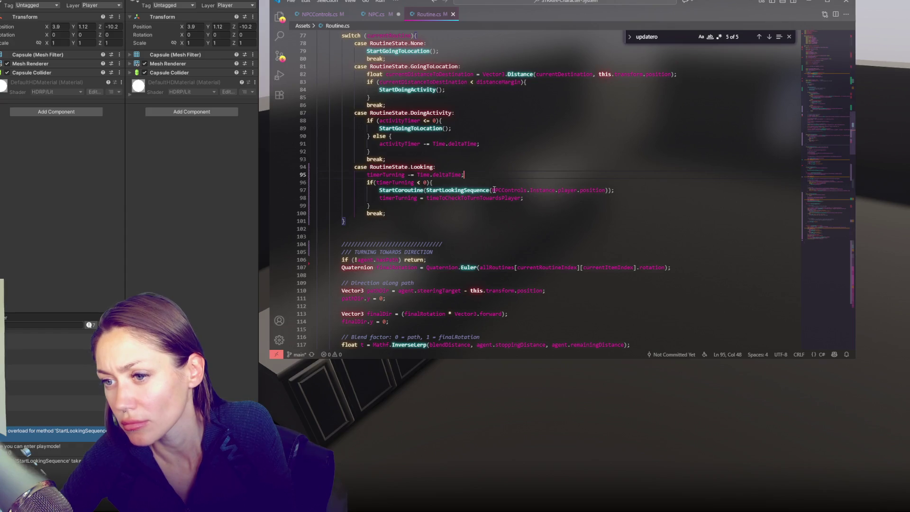
left_click_drag(492, 189, 605, 190)
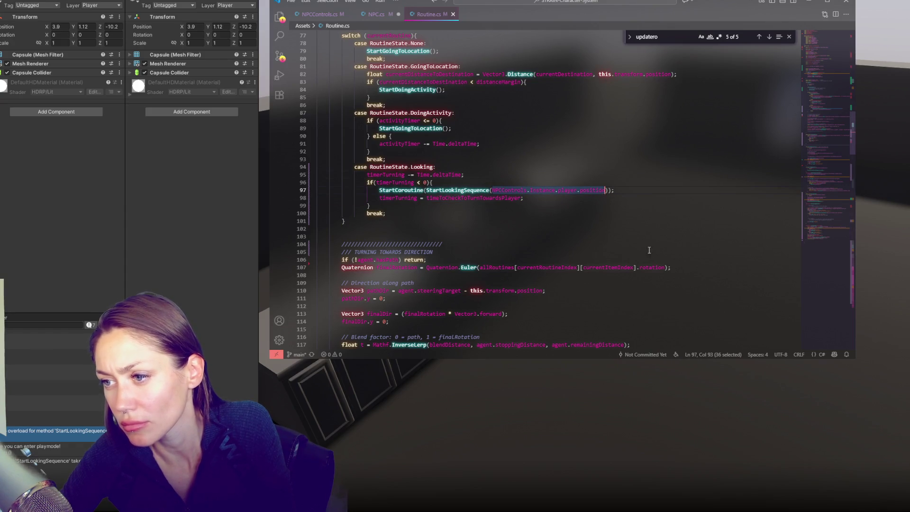
key("BackSpace")
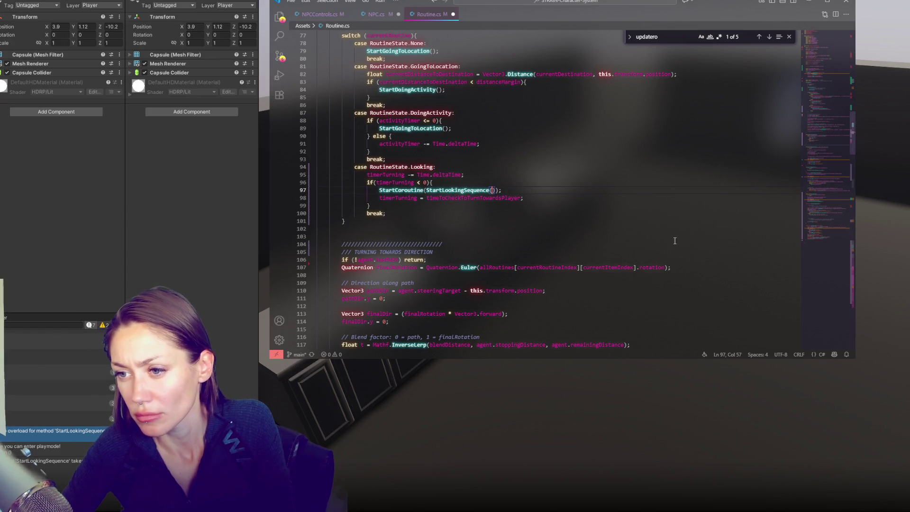
key("ctrl+s")
scroll(560, 208, "down", 15)
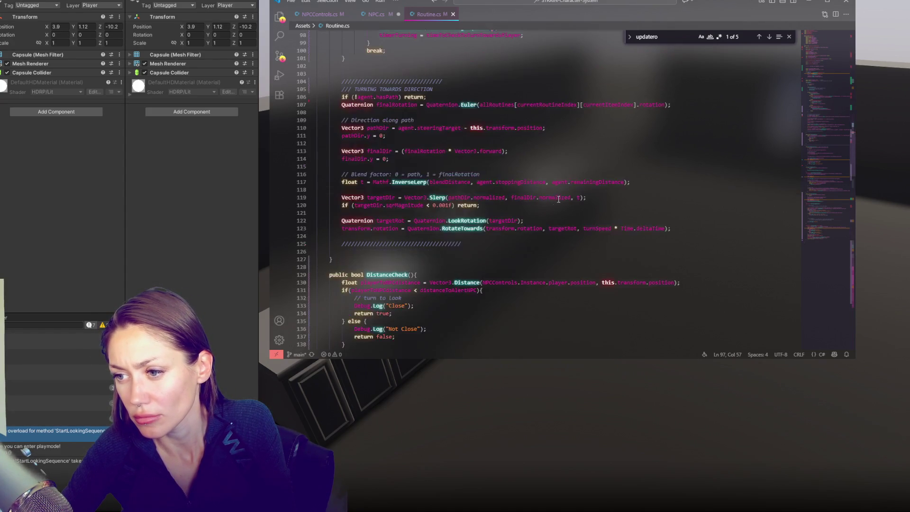
left_click(122, 229)
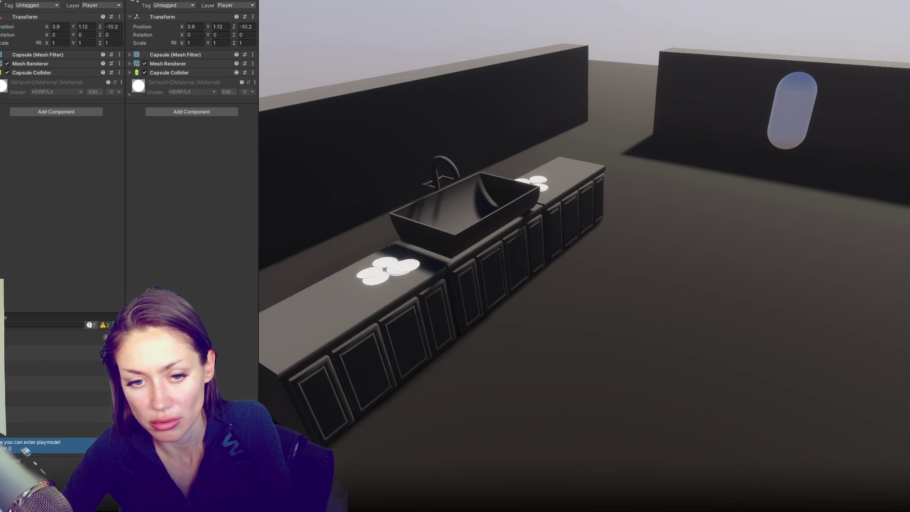
key("ctrl+5")
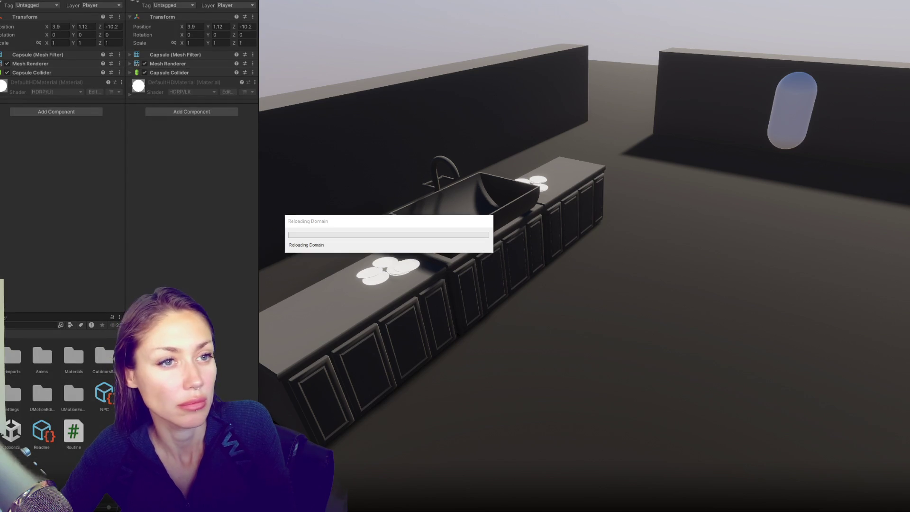
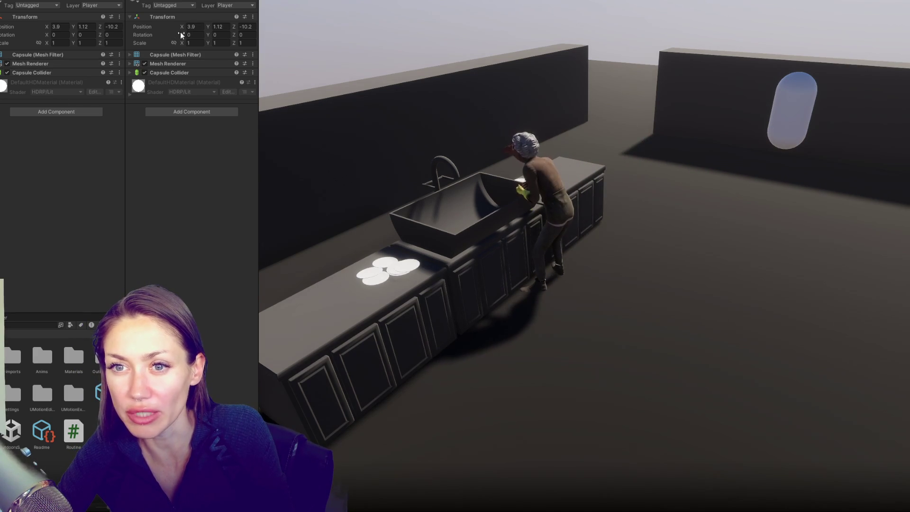
Drag the player capsule's X and Z position to place it beside the kitchen worker at the sink.
left_click(194, 26)
left_click_drag(231, 24, 307, 8)
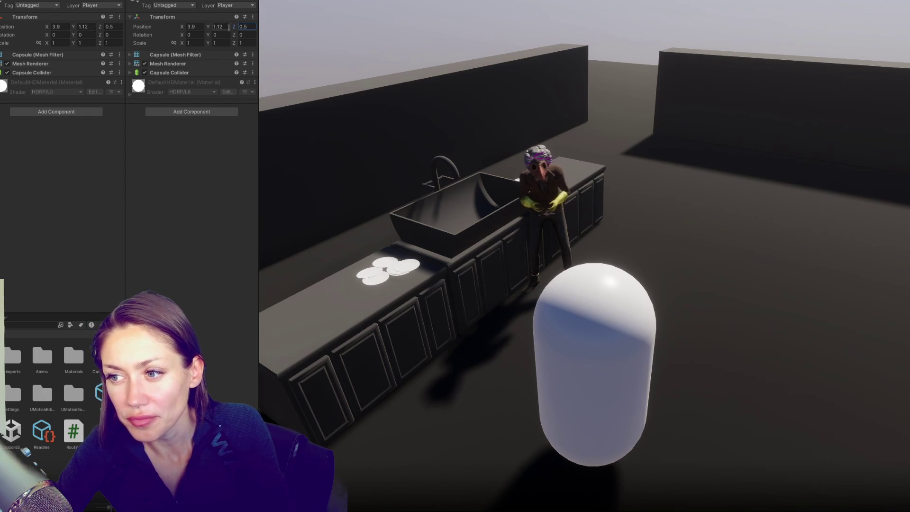
mouse_move(234, 27)
left_mouse_down()
mouse_move(146, 19)
mouse_move(300, 18)
mouse_move(135, 8)
mouse_move(29, 15)
mouse_move(202, 36)
mouse_move(172, 23)
left_mouse_up()
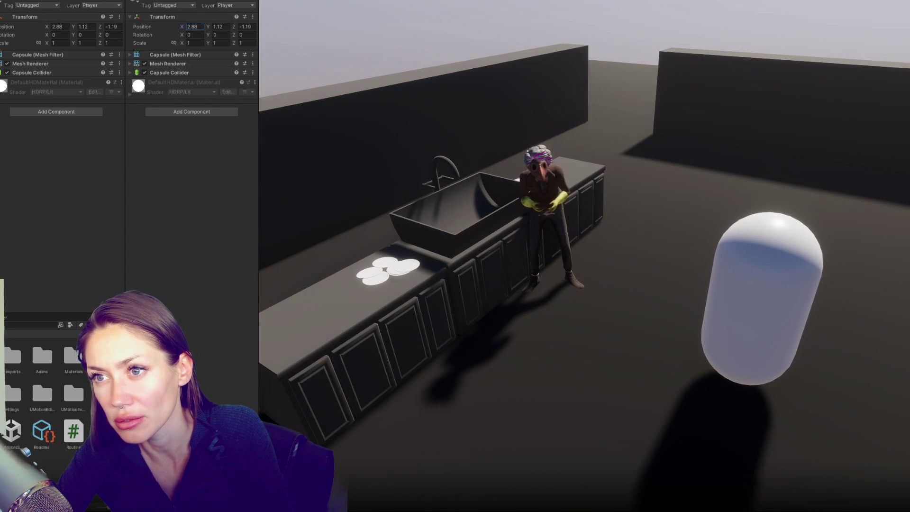
key("alt+Tab")
Scroll down Routine.cs to StartLookingSequence and inspect its log message and look-only branch.
scroll(563, 229, "down", 5)
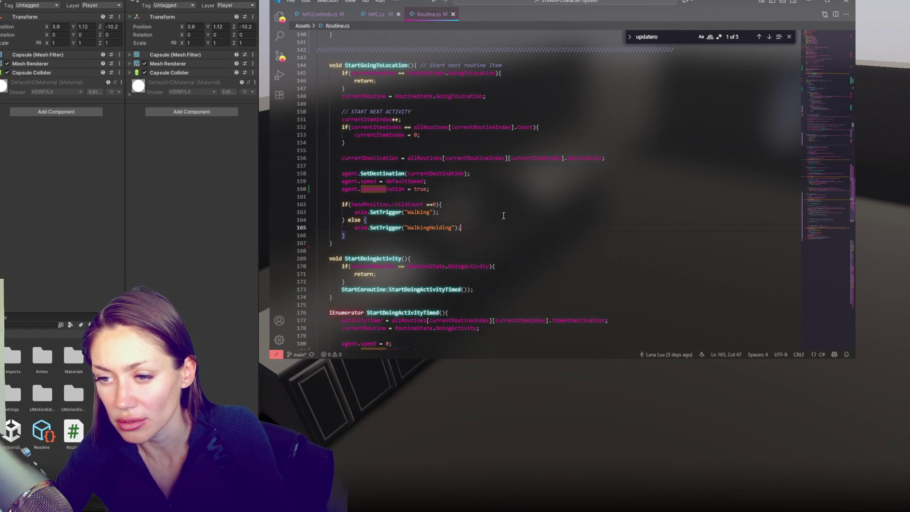
scroll(503, 215, "down", 5)
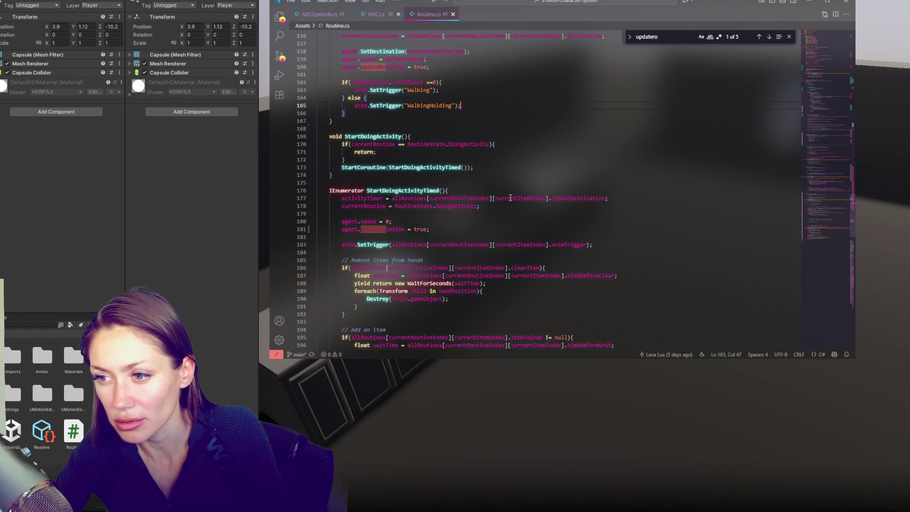
scroll(510, 197, "down", 2)
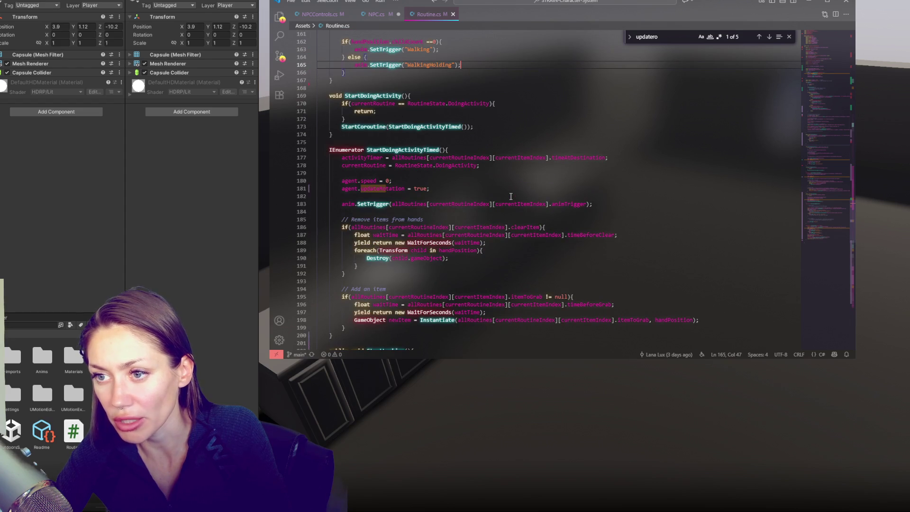
scroll(510, 196, "down", 7)
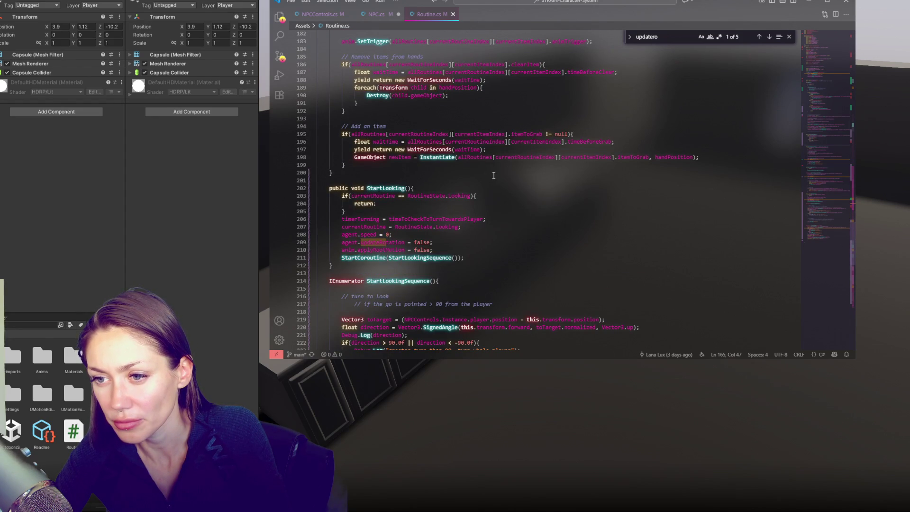
scroll(490, 180, "down", 5)
left_click(483, 167)
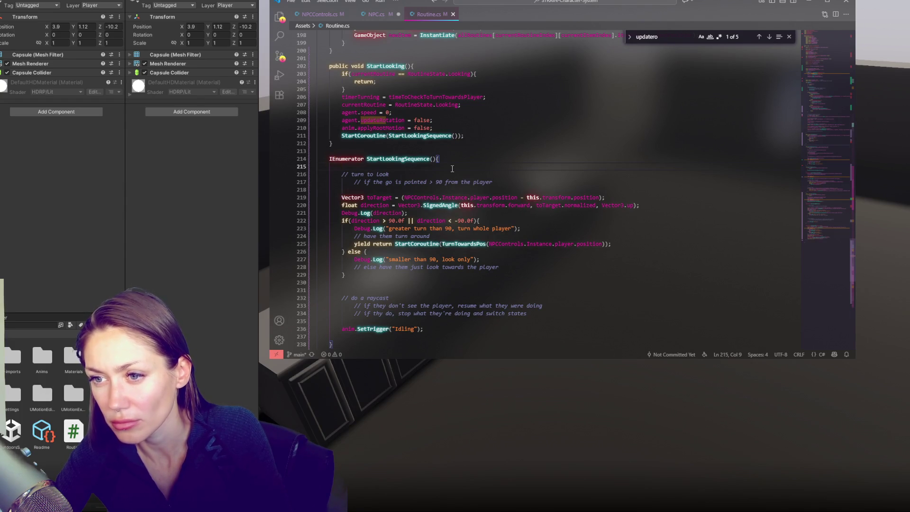
double_click(402, 228)
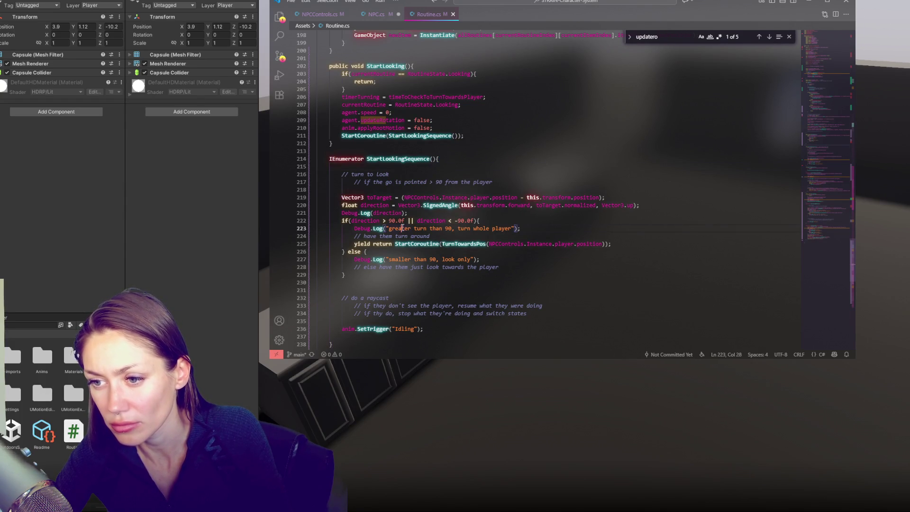
scroll(433, 252, "down", 1)
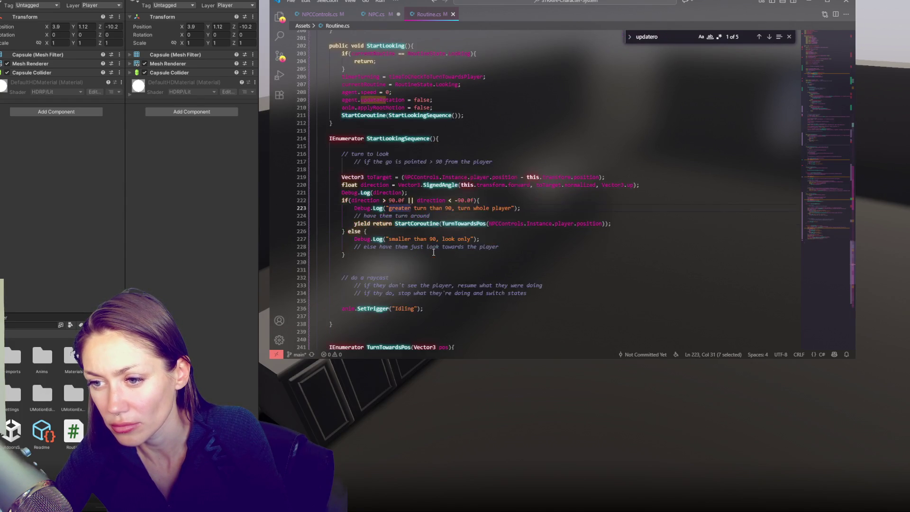
left_click(510, 245)
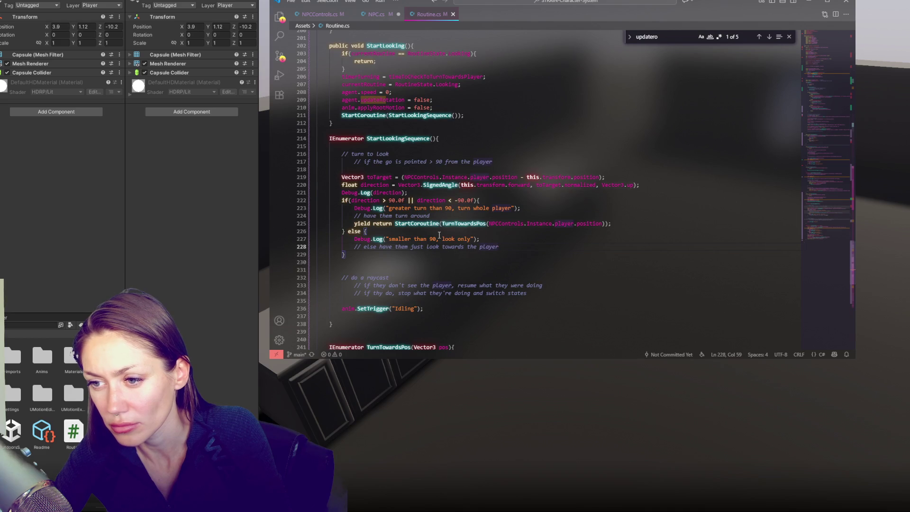
scroll(540, 244, "down", 2)
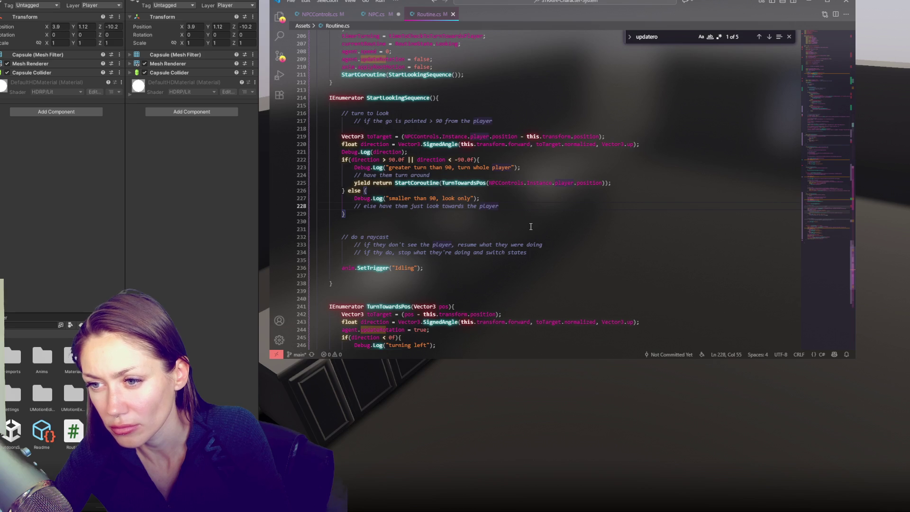
scroll(531, 226, "down", 5)
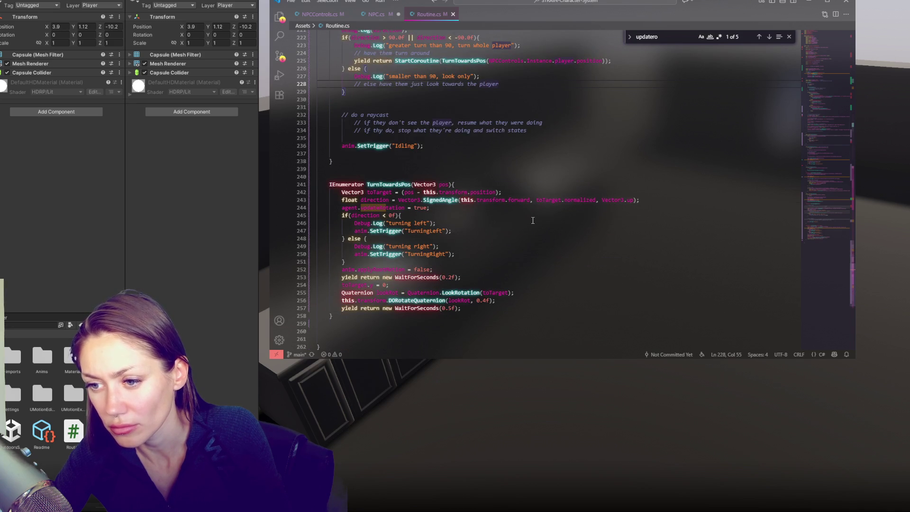
Cut anim.applyRootMotion = false from TurnTowardsPos and paste it above SetTrigger("Idling").
left_click(454, 270)
key("ctrl+x")
left_click(341, 145)
key("ctrl+v")
left_click(334, 169)
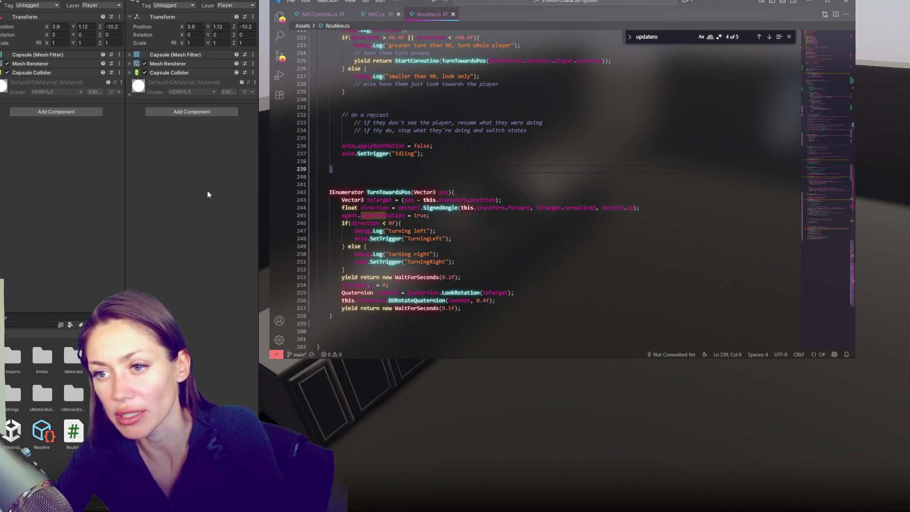
left_click(207, 195)
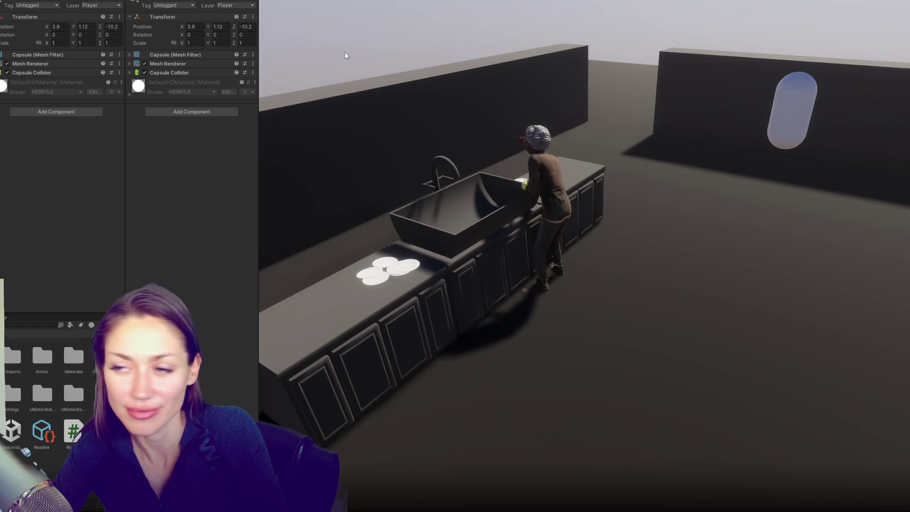
Drag the capsule's position to X 4.11 and on up to the worker, then stop Play mode.
mouse_move(184, 27)
left_mouse_down()
mouse_move(231, 32)
mouse_move(305, 19)
left_mouse_up()
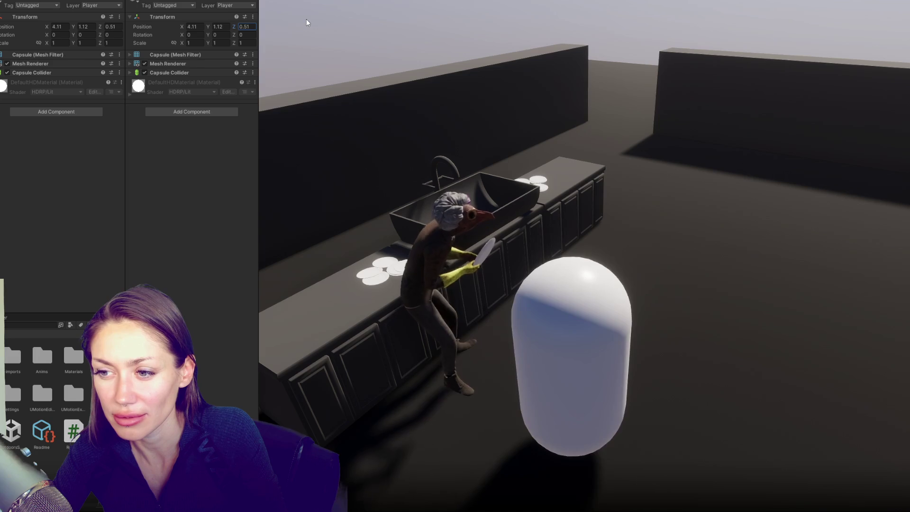
left_click_drag(306, 19, 314, 16)
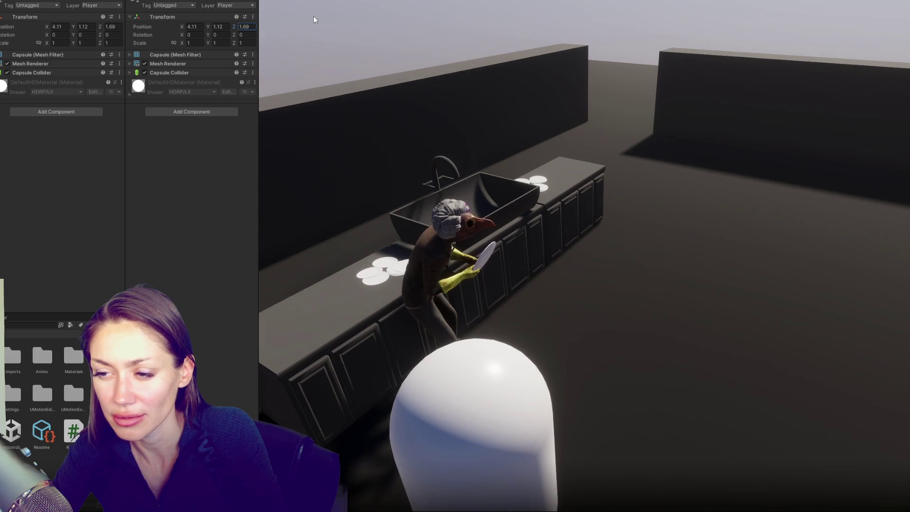
left_click_drag(314, 16, 317, 13)
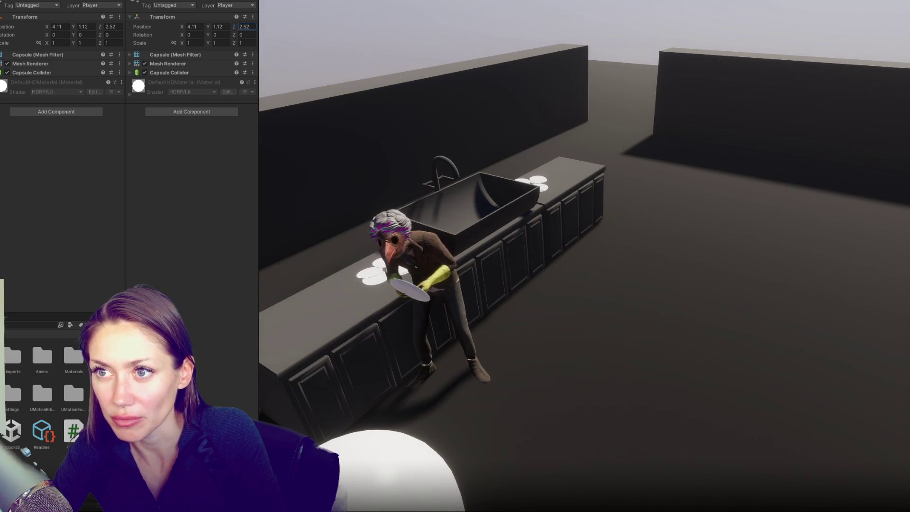
key("ctrl+p")
key("alt+Tab")
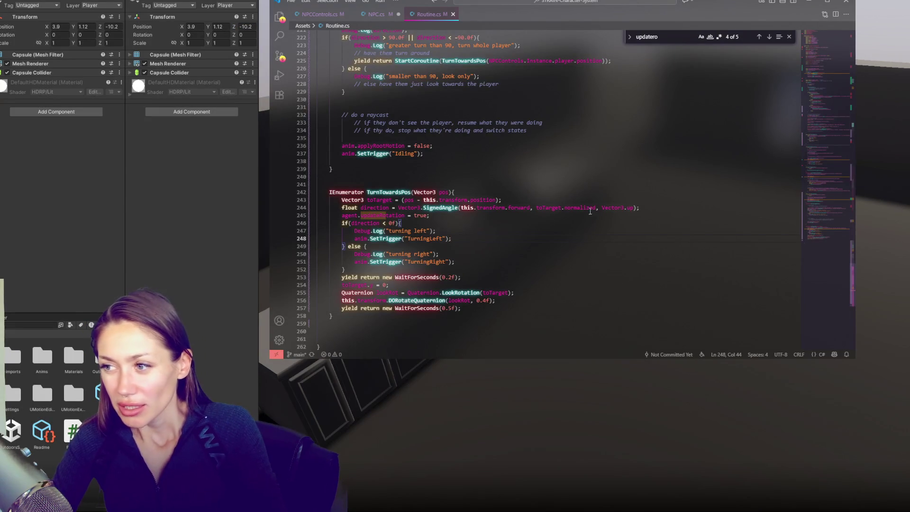
Change the turn-check time value on line 49 to 2 and save Routine.cs.
left_click_drag(824, 215, 823, 85)
scroll(417, 208, "up", 4)
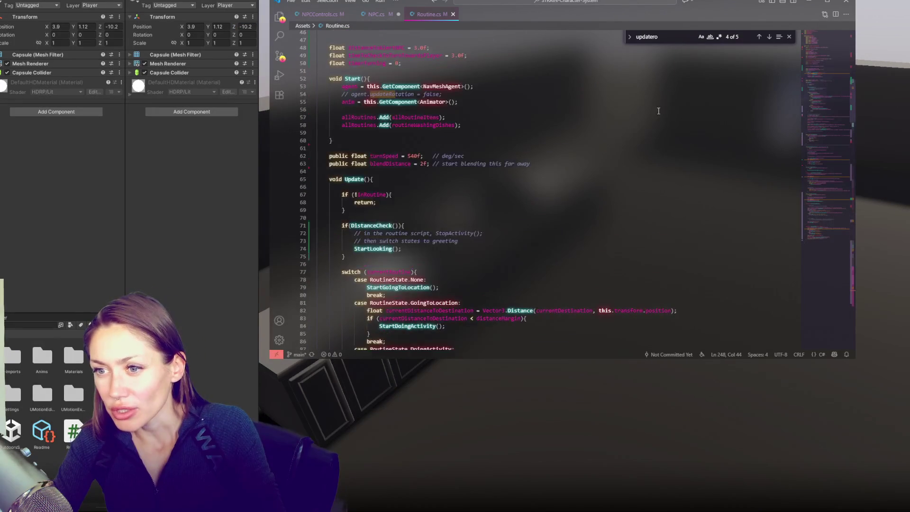
scroll(418, 208, "up", 3)
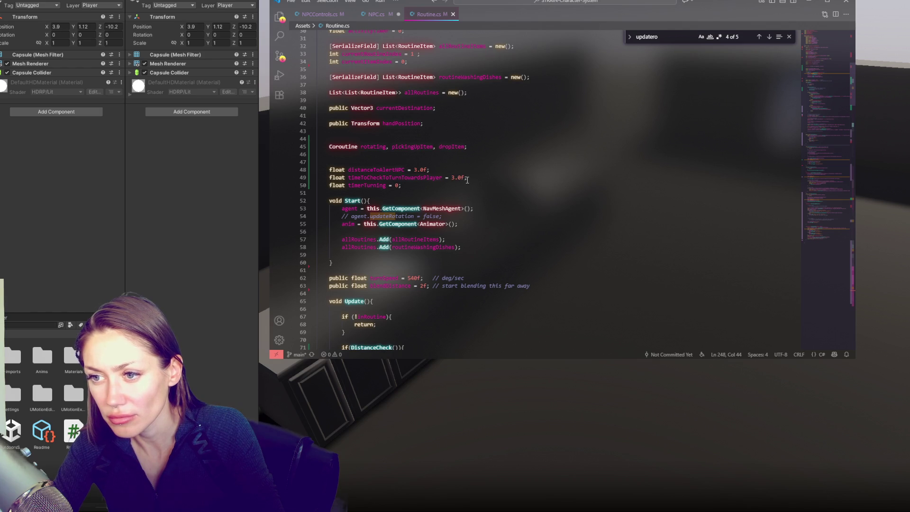
double_click(452, 177)
type("2")
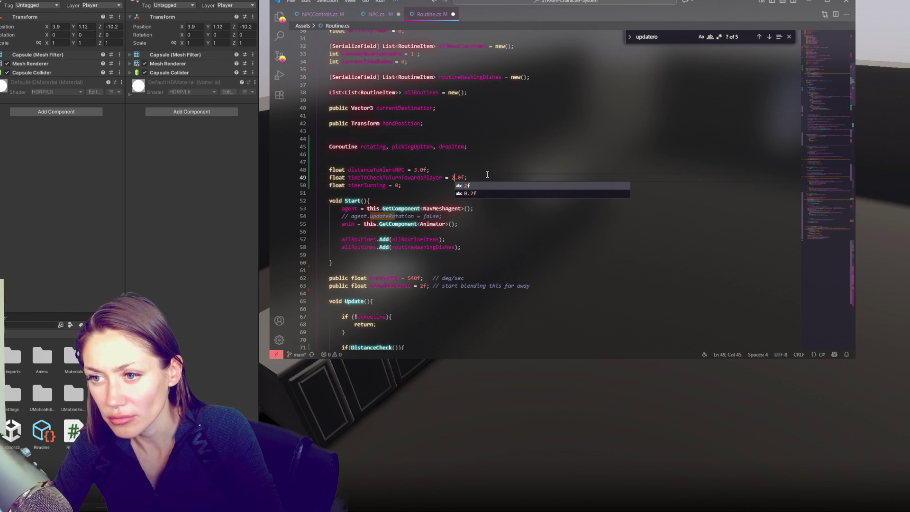
key("End")
key("ctrl+s")
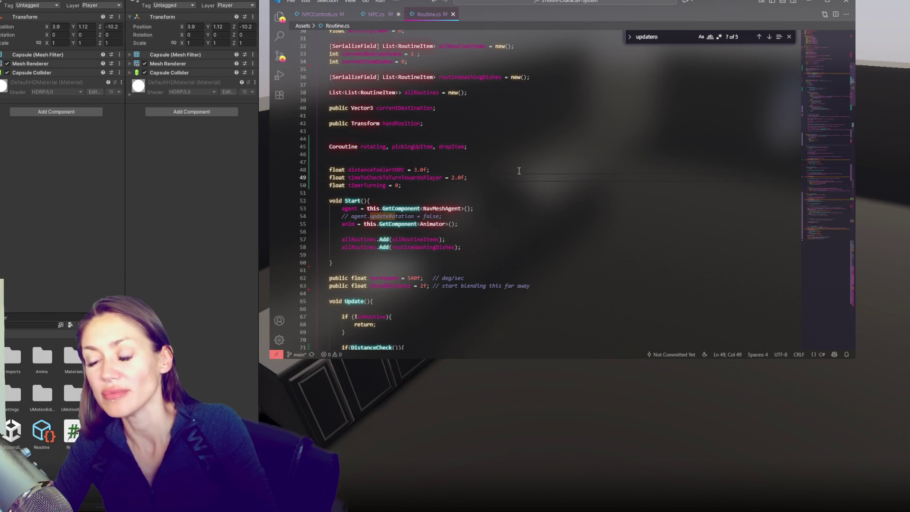
Review the StartLookingSequence, StartLooking and DistanceCheck calls, then save Routine.cs again.
scroll(518, 172, "down", 15)
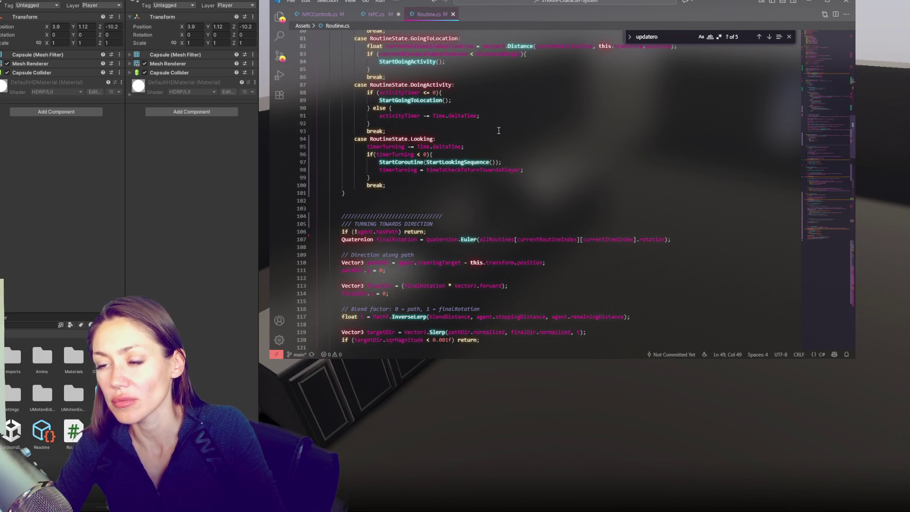
left_click(427, 170)
double_click(452, 162)
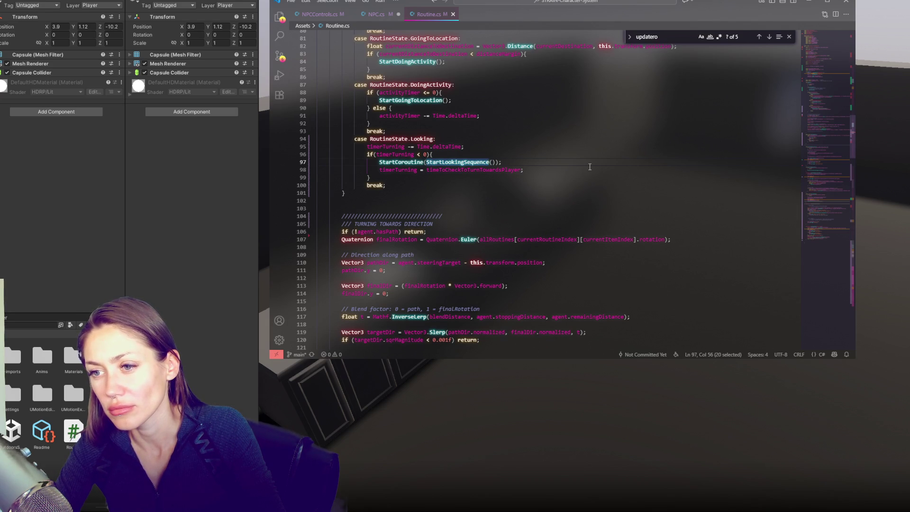
left_click(445, 162)
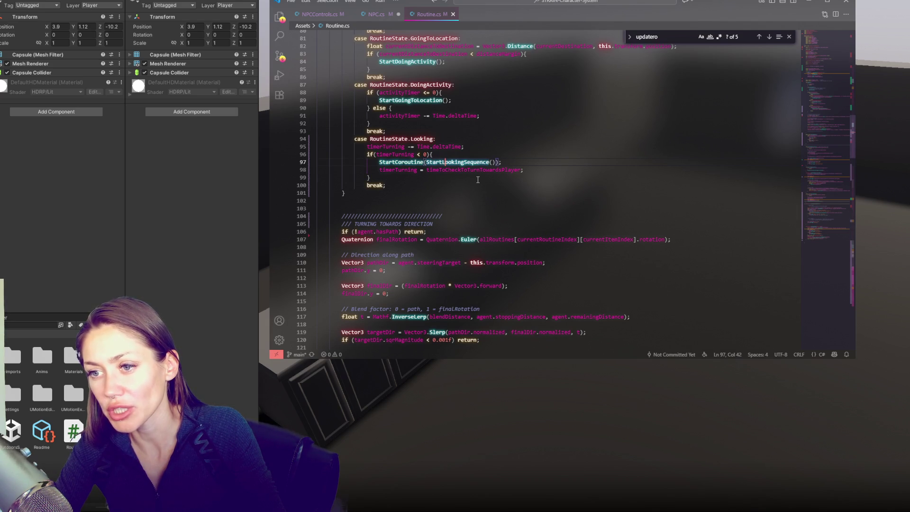
scroll(450, 155, "down", 1)
scroll(450, 154, "up", 4)
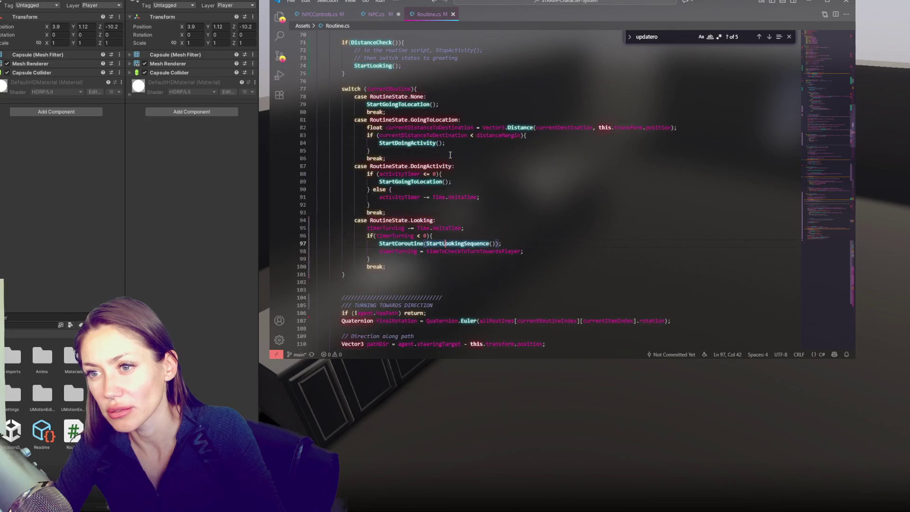
scroll(450, 155, "down", 4)
scroll(450, 155, "up", 3)
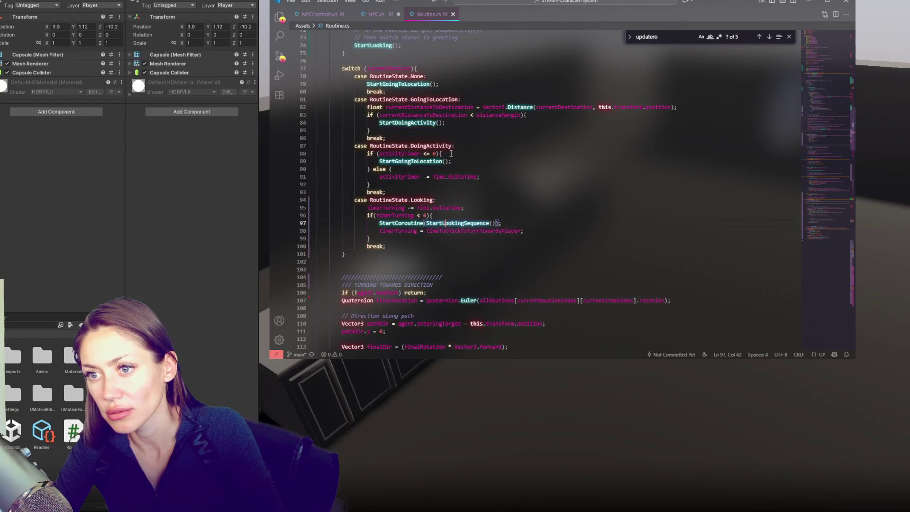
double_click(379, 45)
scroll(475, 169, "up", 2)
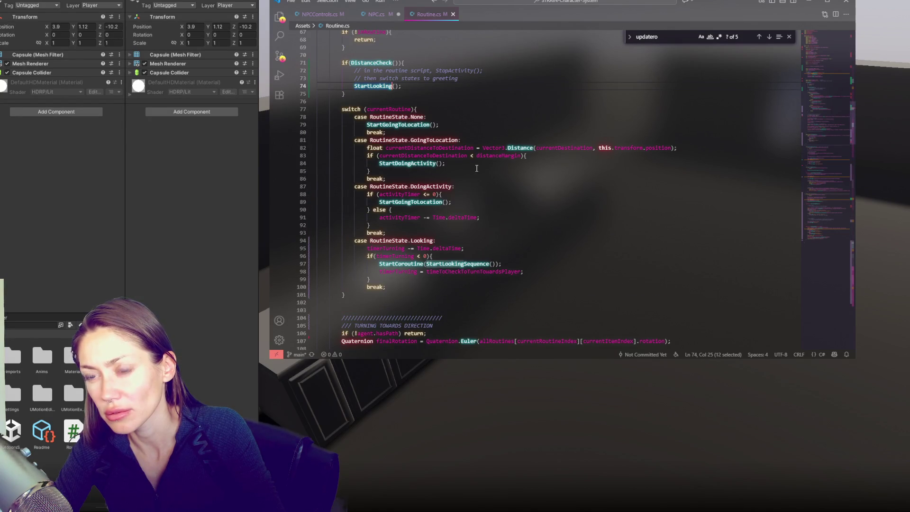
double_click(375, 63)
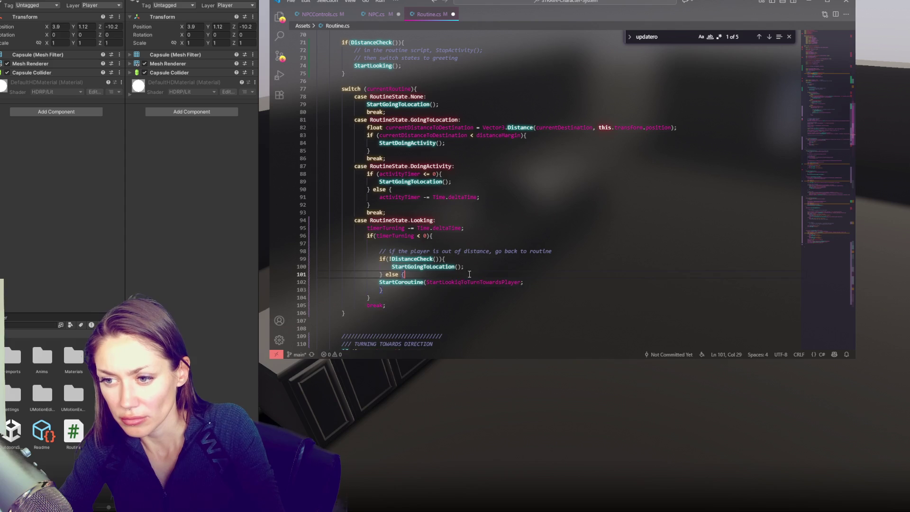
key("ctrl+s")
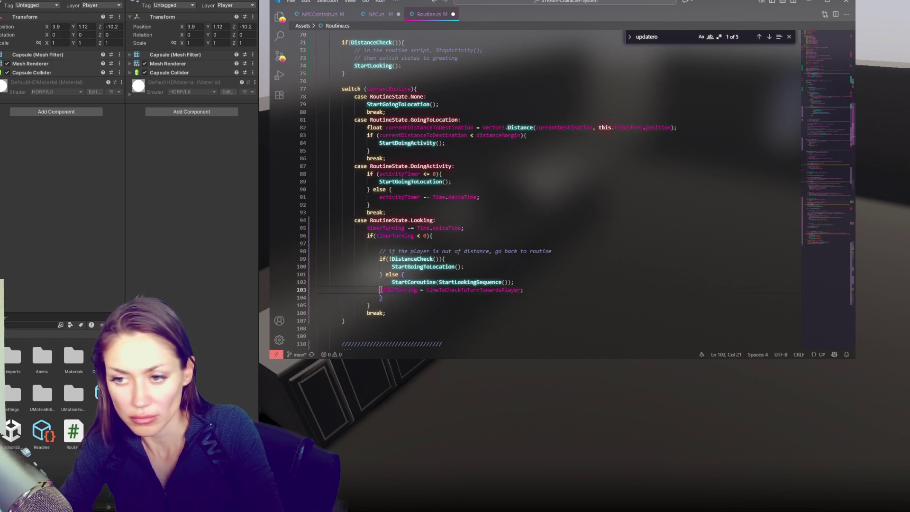
left_click(196, 265)
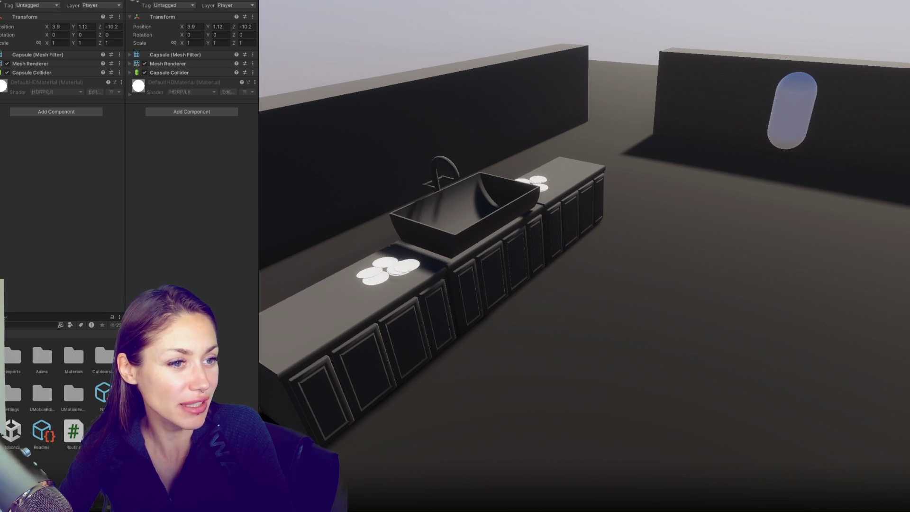
Once compilation finishes, bring up the browser's Cheez-It image search results.
key("alt+Tab")
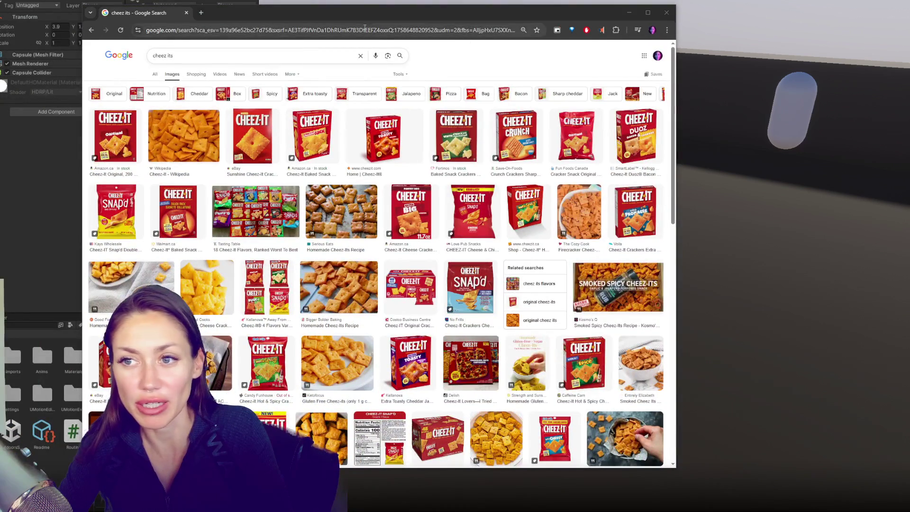
Move the browser right and preview the Wikipedia, Good Food Stories and Homemade Cheez-Its images.
left_click_drag(379, 16, 492, 1)
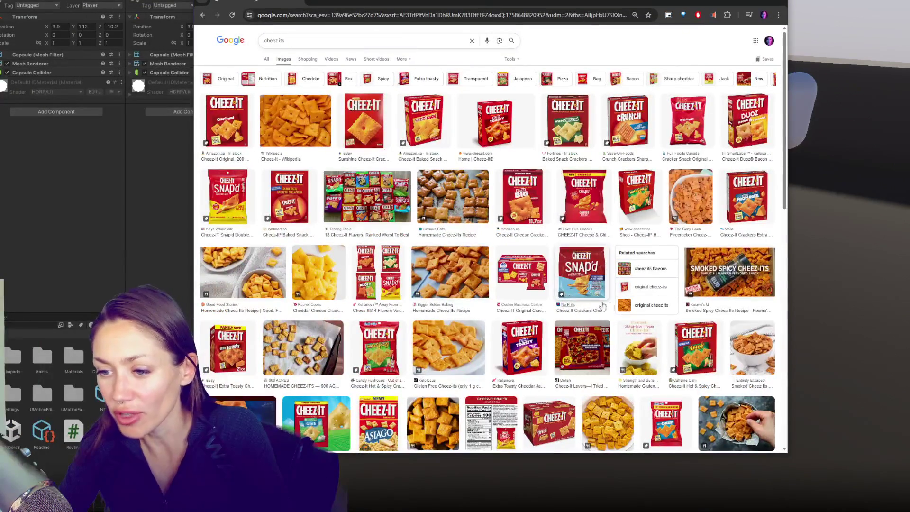
scroll(514, 315, "down", 3)
scroll(582, 214, "down", 1)
scroll(582, 214, "down", 2)
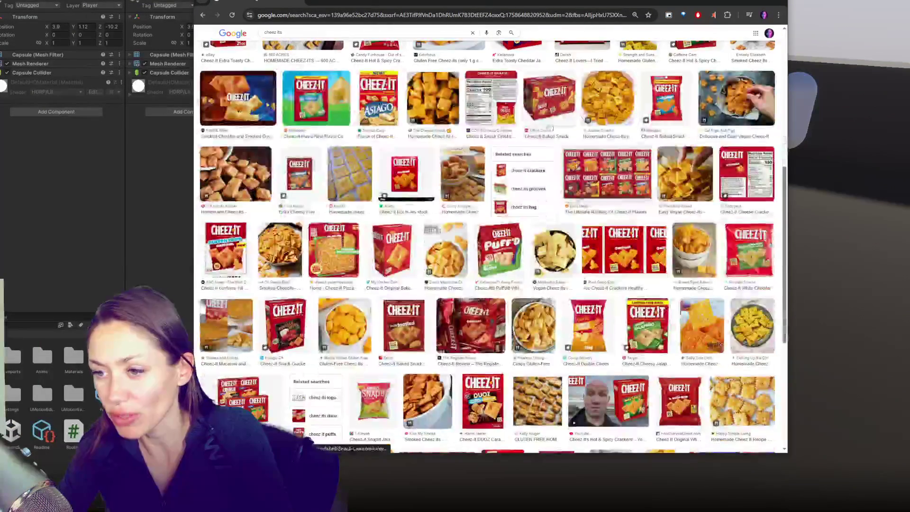
scroll(568, 171, "up", 6)
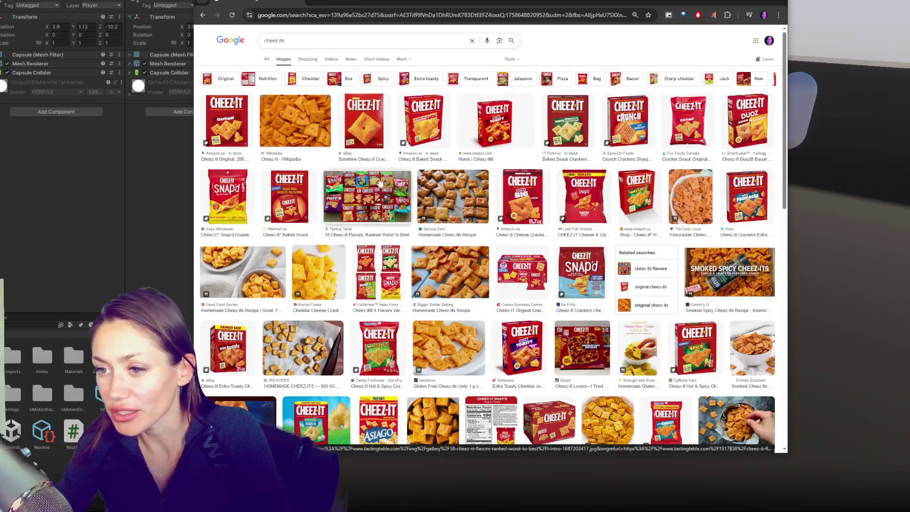
left_click(301, 159)
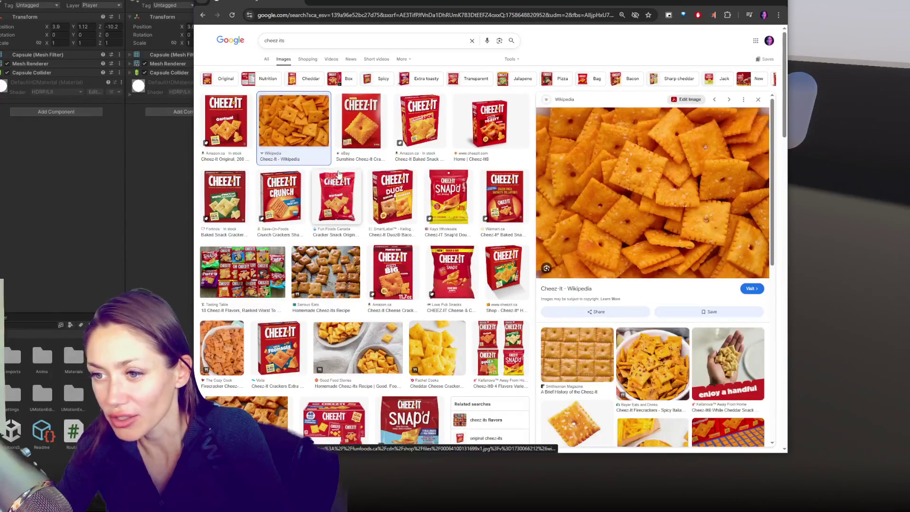
scroll(354, 223, "down", 3)
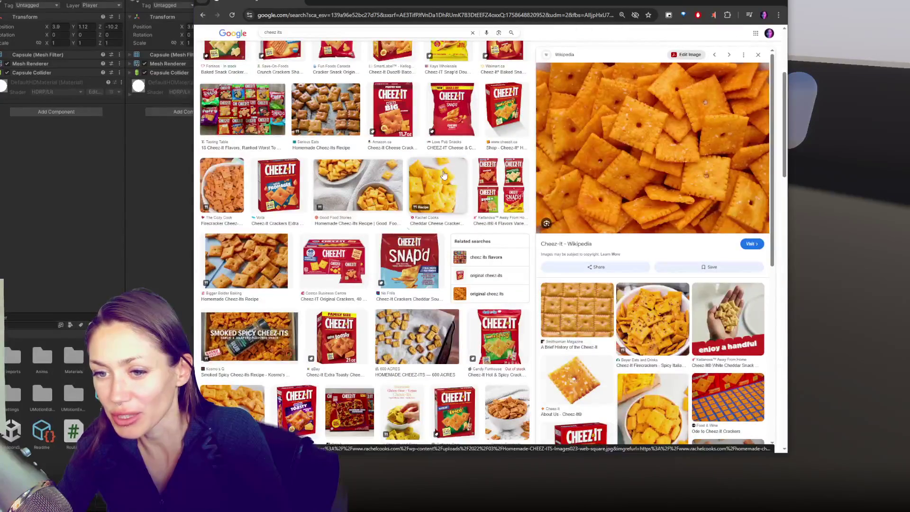
left_click(354, 221)
left_click(265, 244)
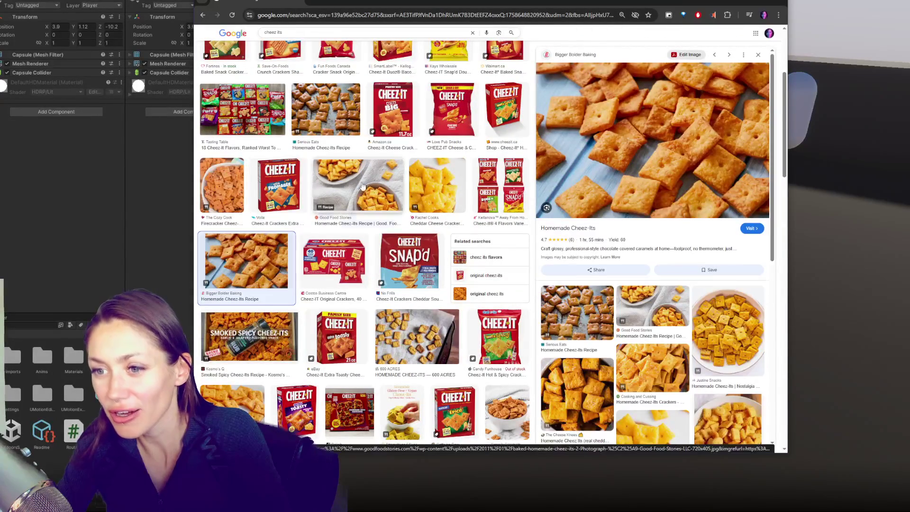
left_click(358, 184)
Preview the Serious Eats, 600 Acres, Smoked Spicy and gluten-free Cheez-Its images, then close the browser.
left_click(326, 109)
scroll(392, 149, "down", 4)
left_click(393, 149)
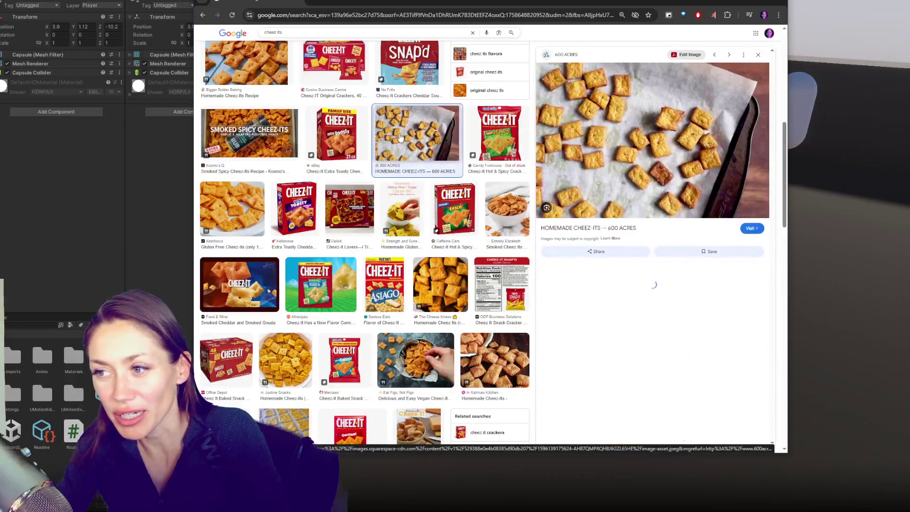
left_click(279, 137)
left_click(221, 201)
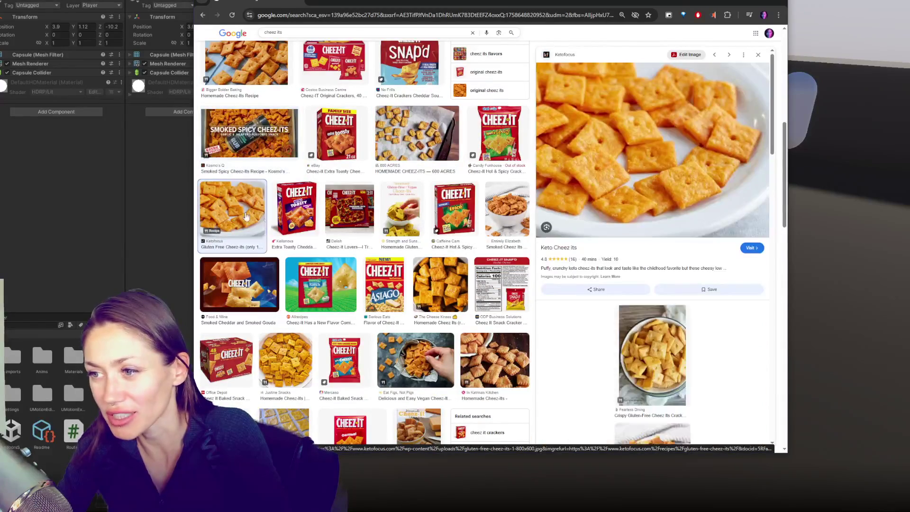
left_click(766, 3)
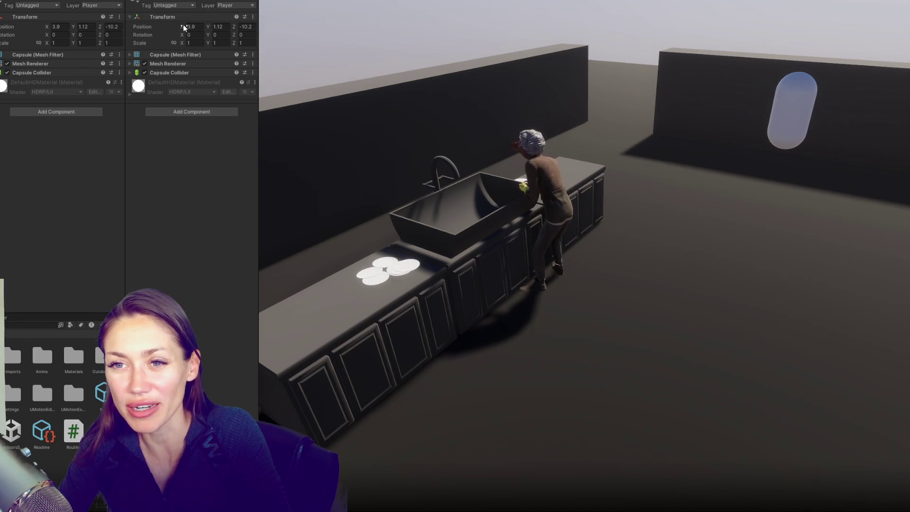
Nudge the capsule along X, then drag it toward the camera to Z 1.03 near the worker.
mouse_move(183, 25)
left_mouse_down()
mouse_move(220, 37)
mouse_move(314, 20)
mouse_move(217, 41)
mouse_move(232, 32)
left_mouse_up()
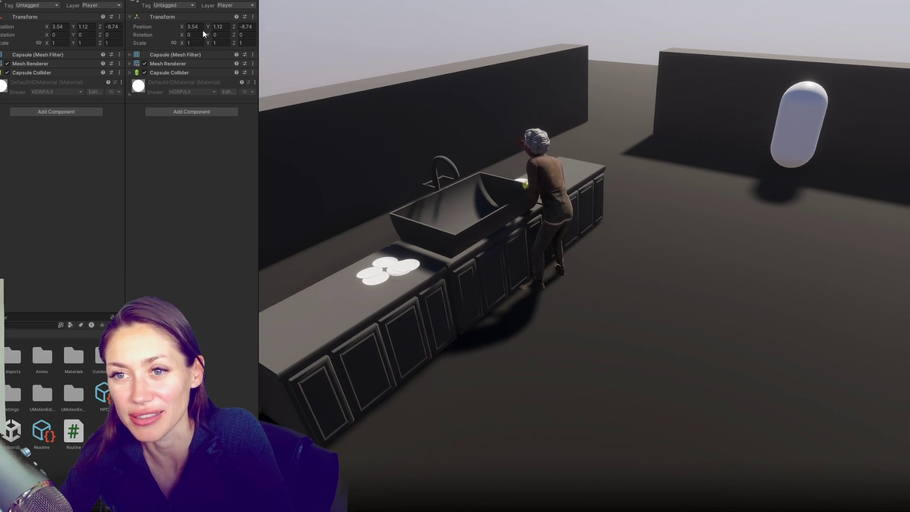
mouse_move(232, 26)
left_mouse_down()
mouse_move(263, 26)
mouse_move(224, 41)
mouse_move(273, 30)
left_mouse_up()
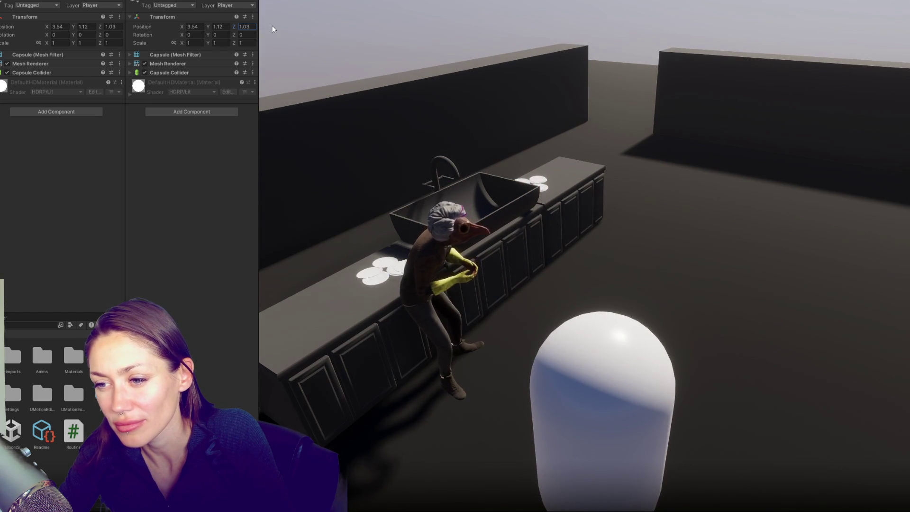
Send the capsule far from the camera along Z, then shift X to settle at X 4.66, Z -0.79.
mouse_move(272, 29)
left_mouse_down()
mouse_move(225, 43)
mouse_move(263, 27)
mouse_move(244, 38)
mouse_move(263, 25)
mouse_move(216, 36)
mouse_move(271, 18)
mouse_move(233, 30)
mouse_move(264, 21)
left_mouse_up()
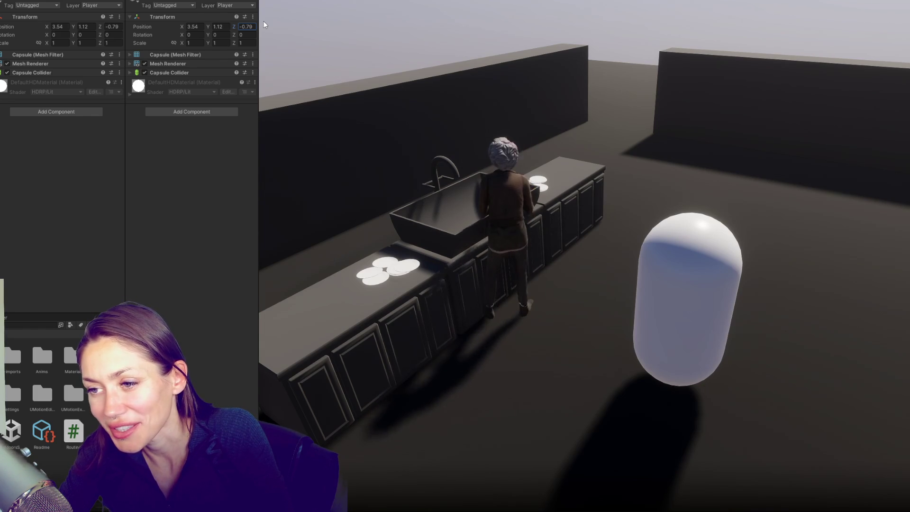
left_click_drag(182, 27, 189, 27)
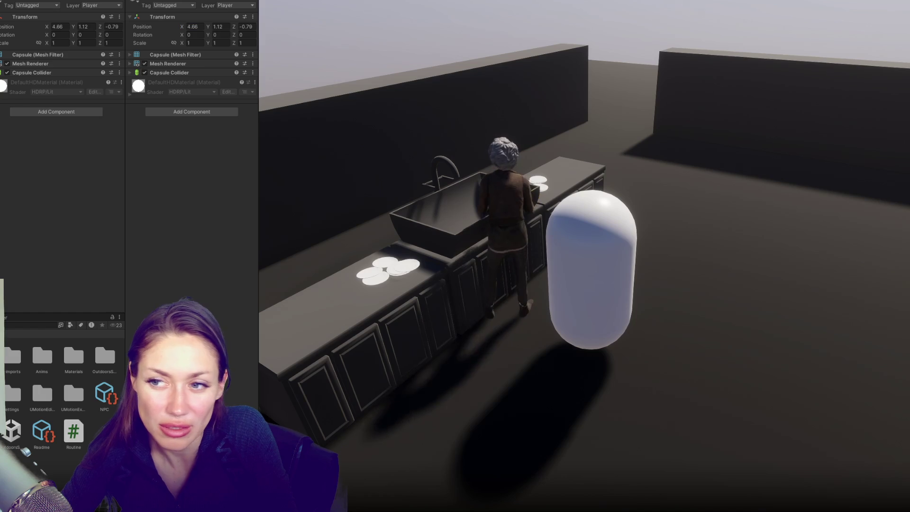
Select The Fixer and expand its NPC and Routine components to confirm the routine is Looking.
left_click(505, 199)
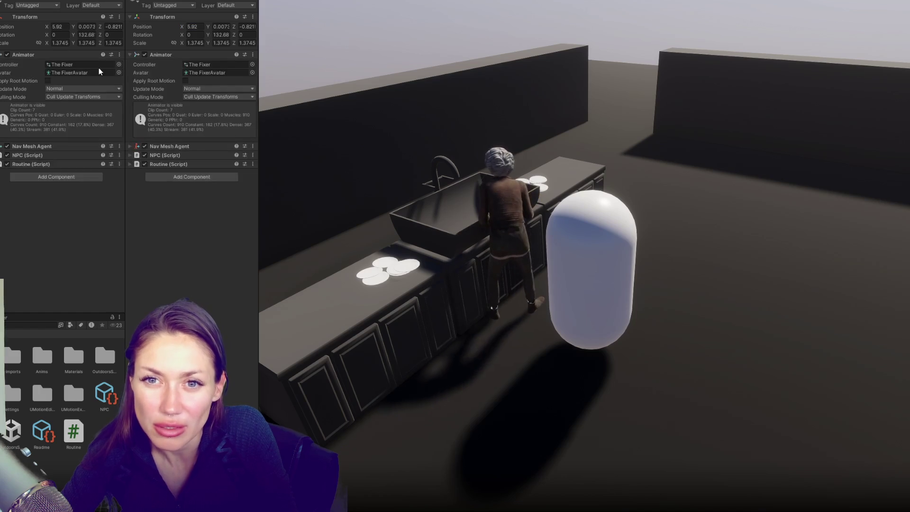
left_click(49, 154)
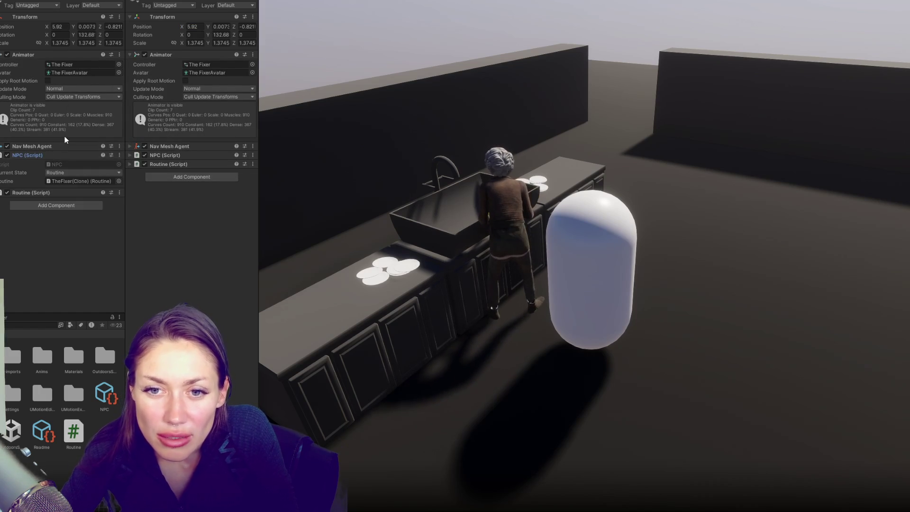
left_click(63, 182)
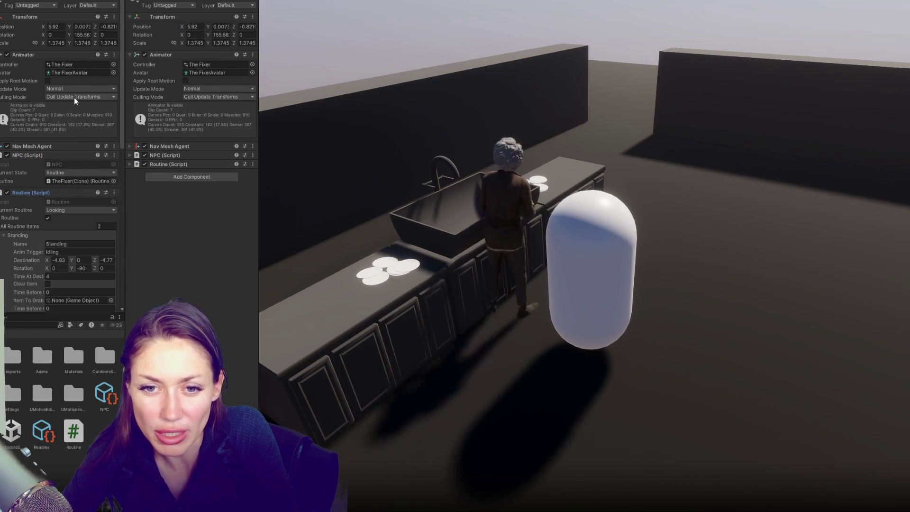
scroll(75, 97, "down", 4)
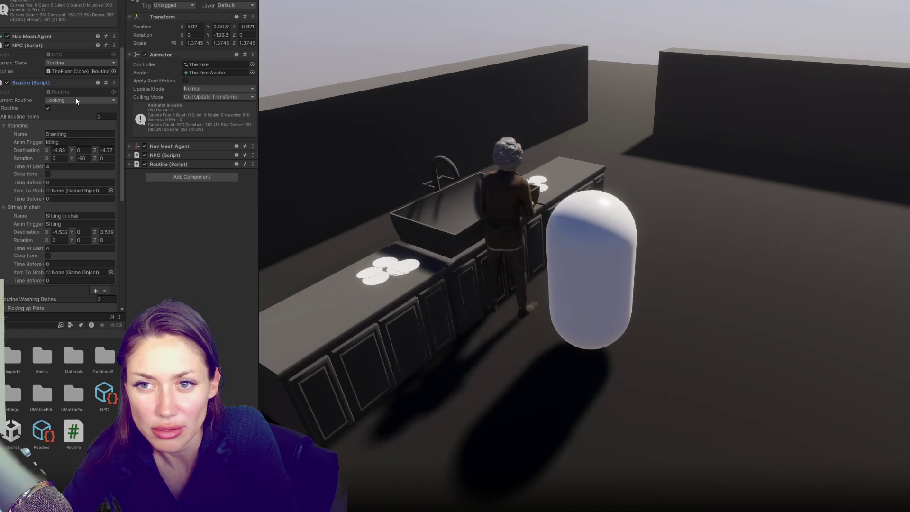
Open the Console and jump from the log entry to line 227 of Routine.cs.
key("ctrl+shift+c")
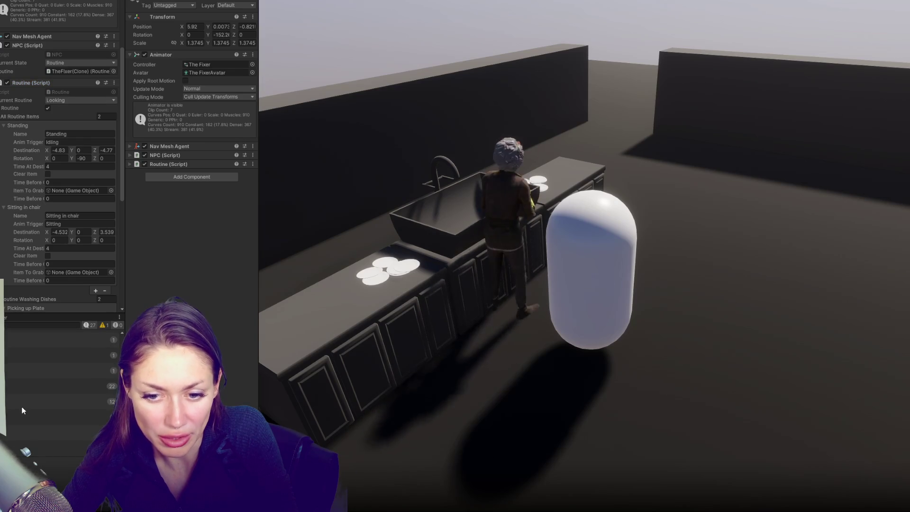
left_click(11, 449)
double_click(11, 449)
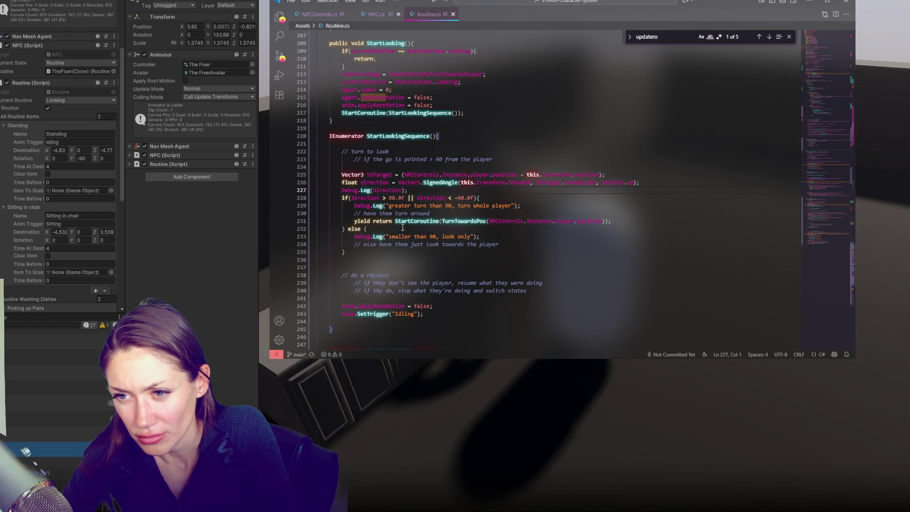
Open the Close log message's source and search Routine.cs for DistanceCheck, stepping to line 71.
left_click(45, 363)
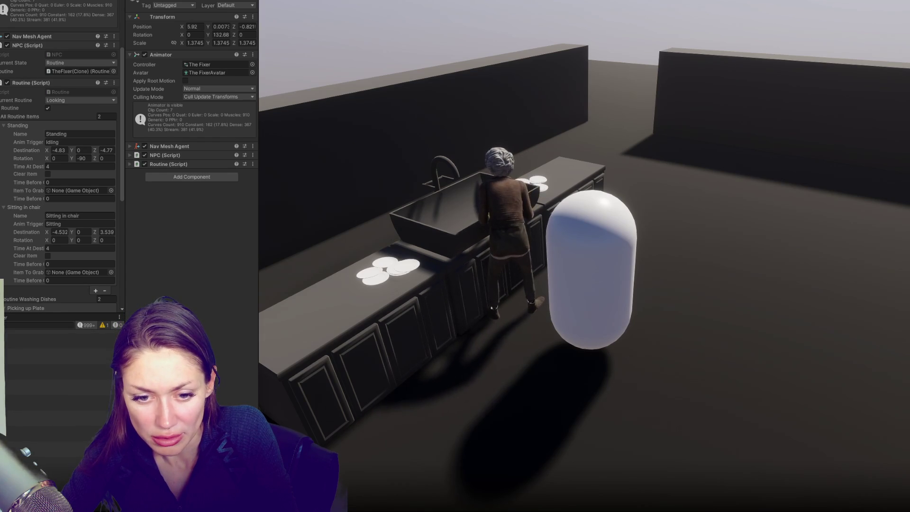
key("alt+Tab")
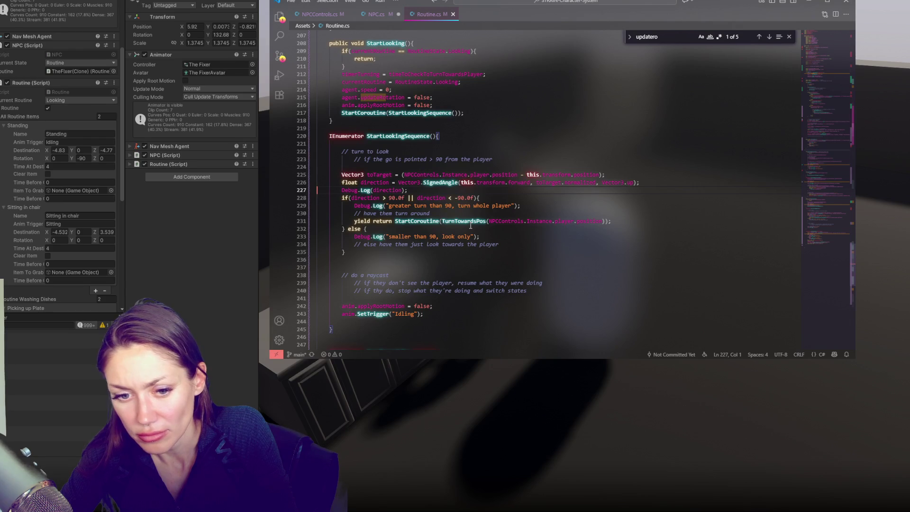
double_click(74, 411)
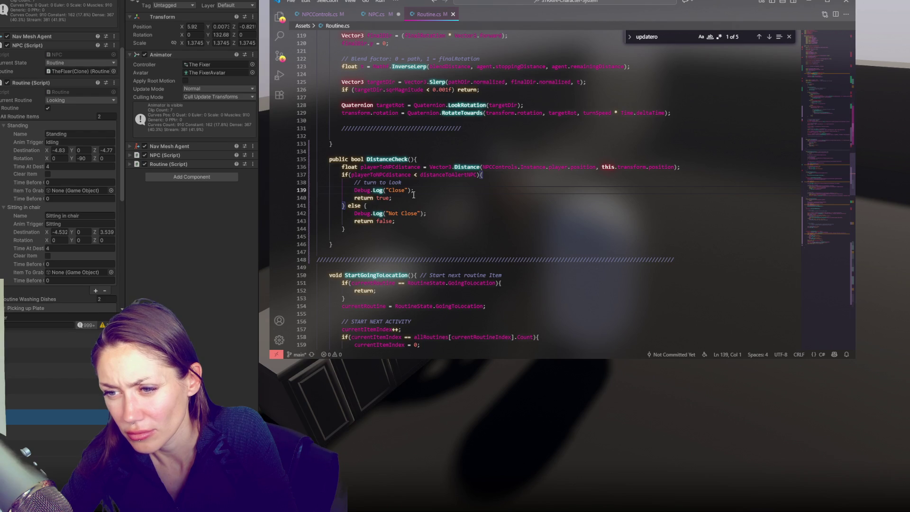
double_click(398, 159)
key("ctrl+f")
left_click(758, 37)
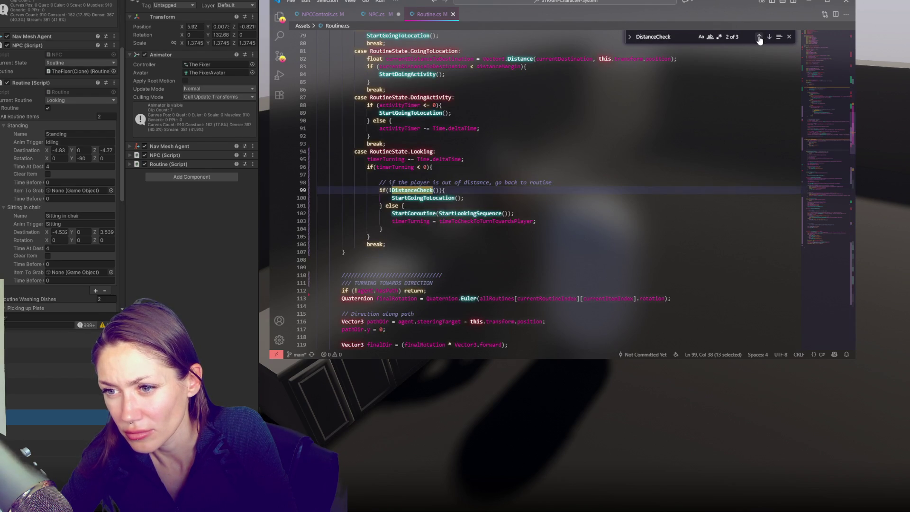
left_click(759, 37)
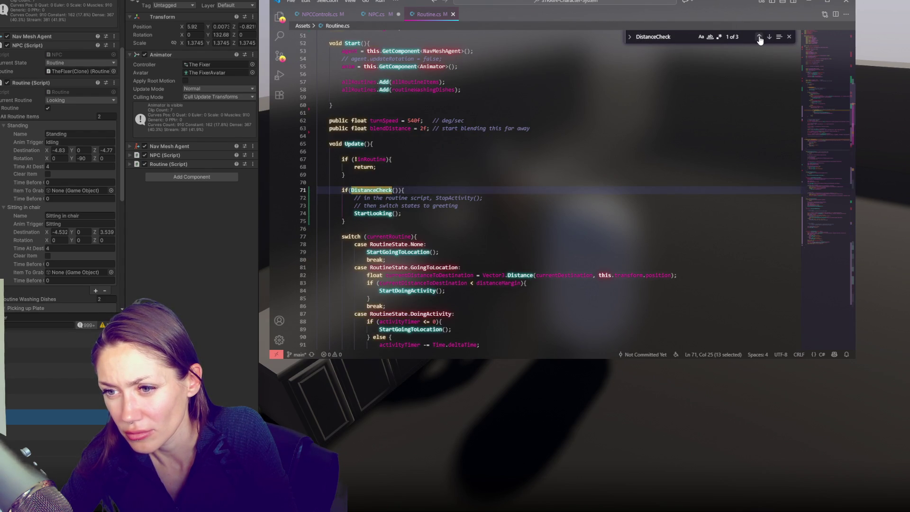
Delete the two comment lines under the DistanceCheck call, leaving only StartLooking().
left_click(416, 165)
scroll(426, 147, "down", 3)
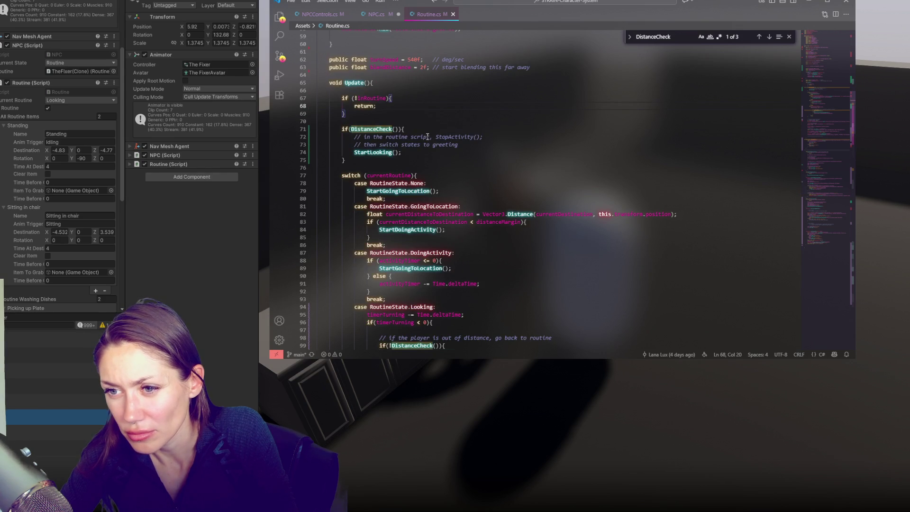
scroll(424, 145, "down", 1)
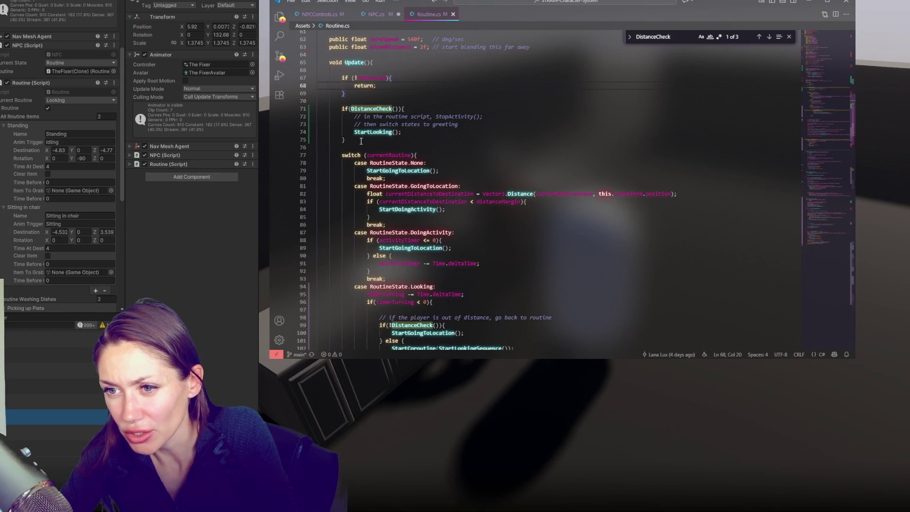
mouse_move(467, 125)
left_mouse_down()
mouse_move(483, 108)
mouse_move(389, 102)
left_mouse_up()
key("BackSpace")
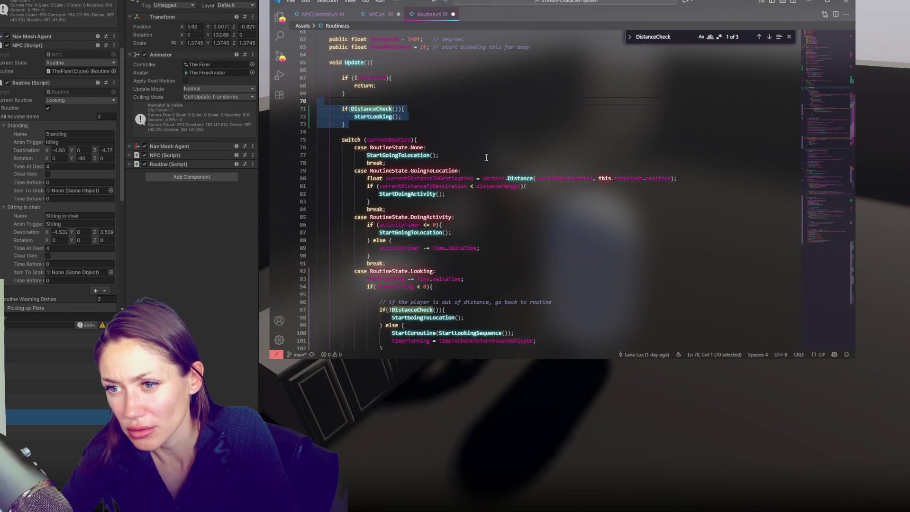
Move the if(DistanceCheck()) StartLooking block out of Update to just above the switch.
left_click(486, 158)
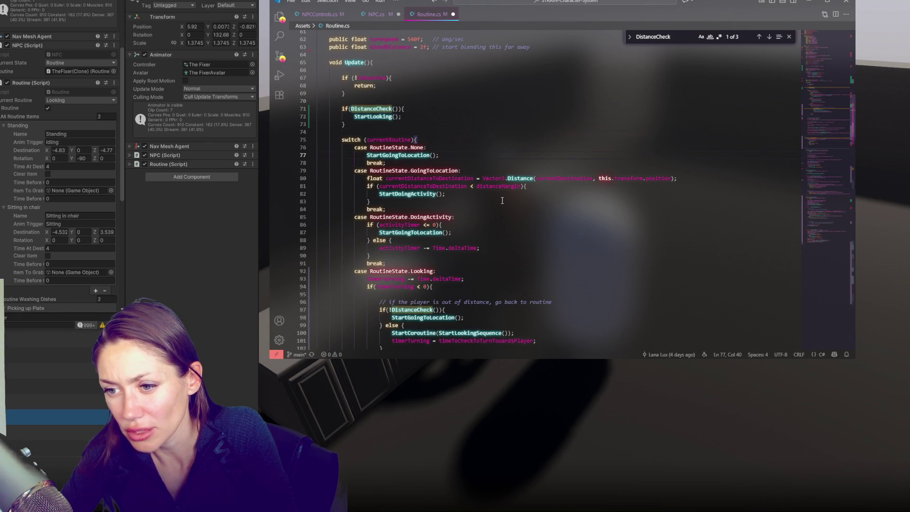
scroll(425, 262, "down", 2)
left_click_drag(372, 81, 380, 63)
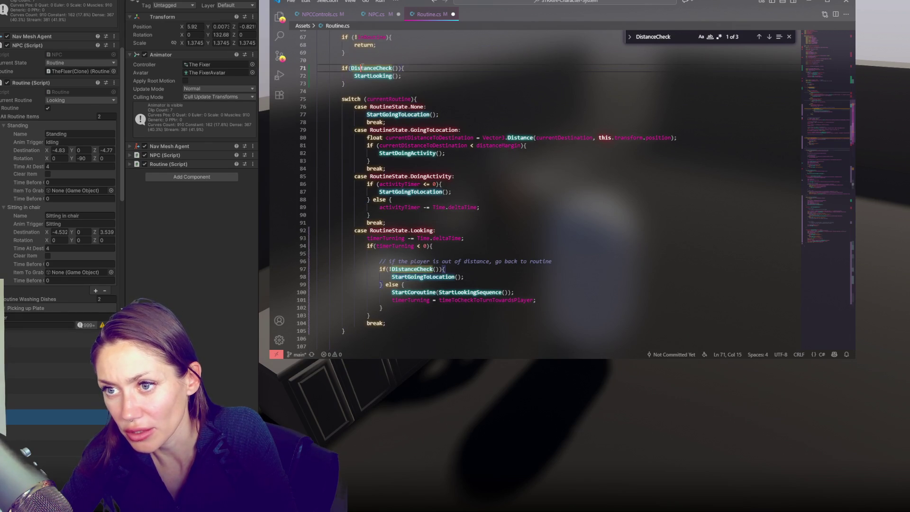
key("ctrl+x")
left_click(452, 85)
key("ctrl+v")
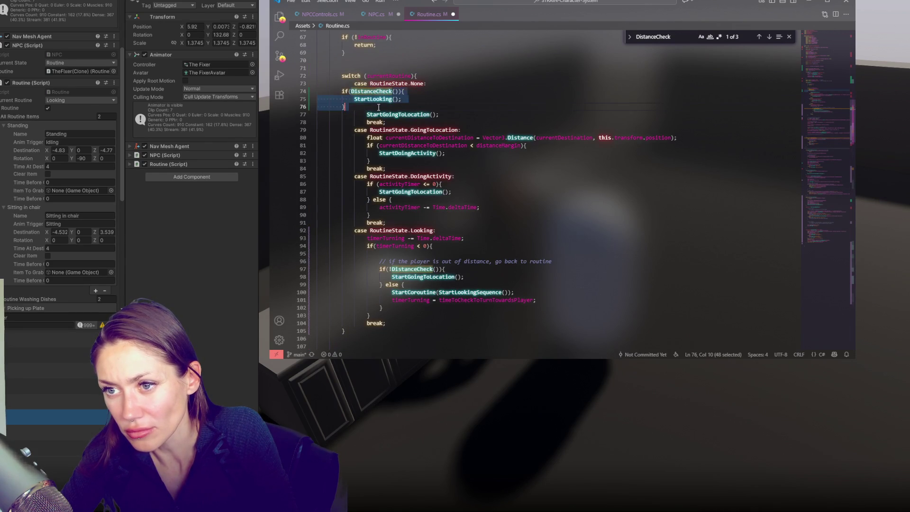
left_click_drag(379, 106, 381, 91)
key("Tab")
key("Tab")
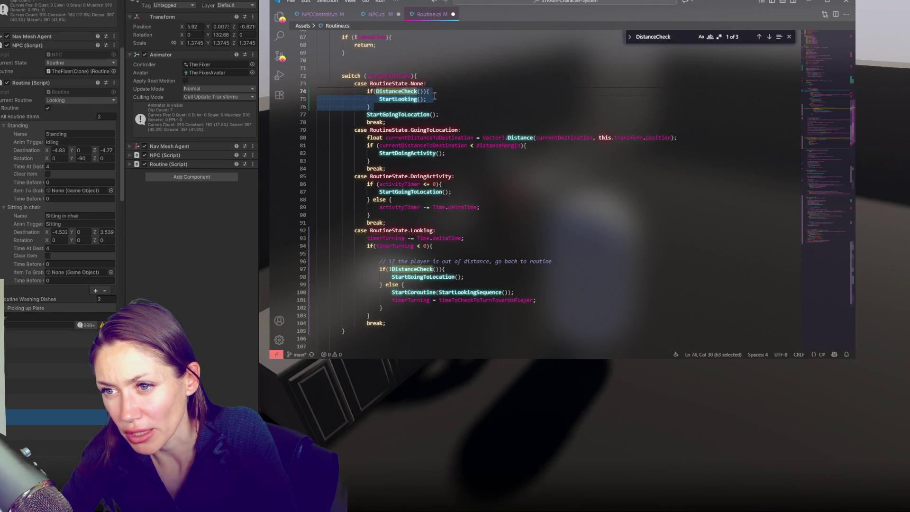
key("ctrl+z")
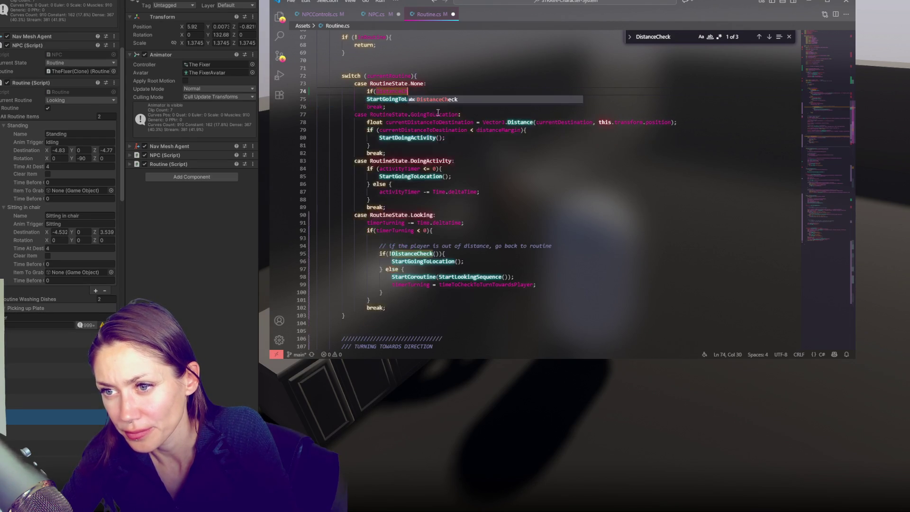
key("ctrl+shift+z")
left_click(419, 93)
left_click_drag(421, 106, 439, 89)
key("BackSpace")
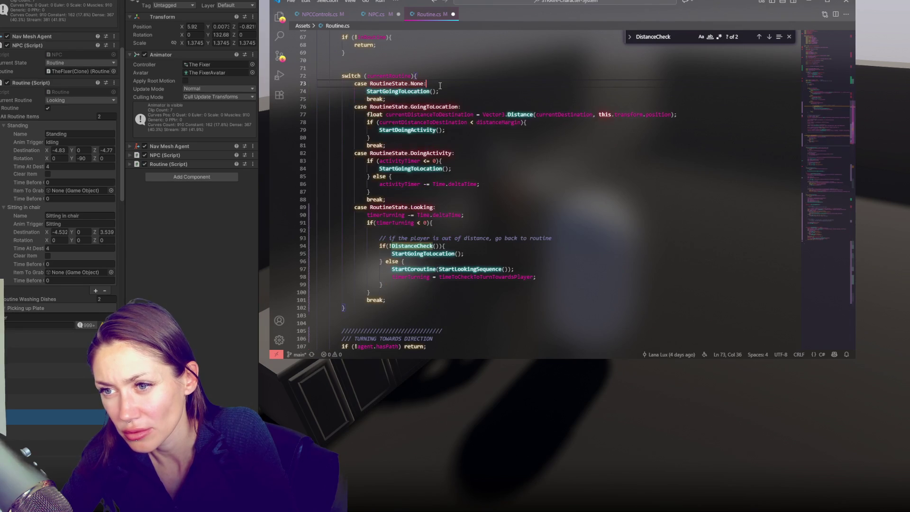
left_click(431, 69)
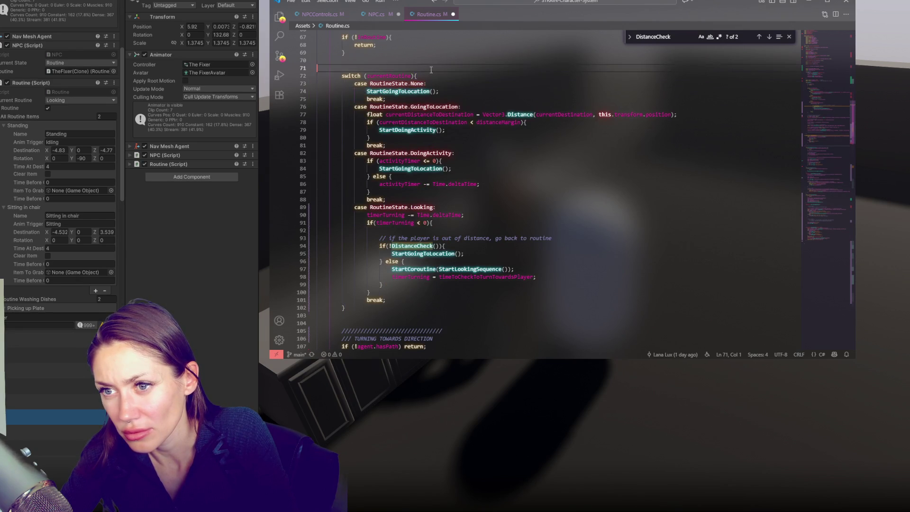
key("ctrl+v")
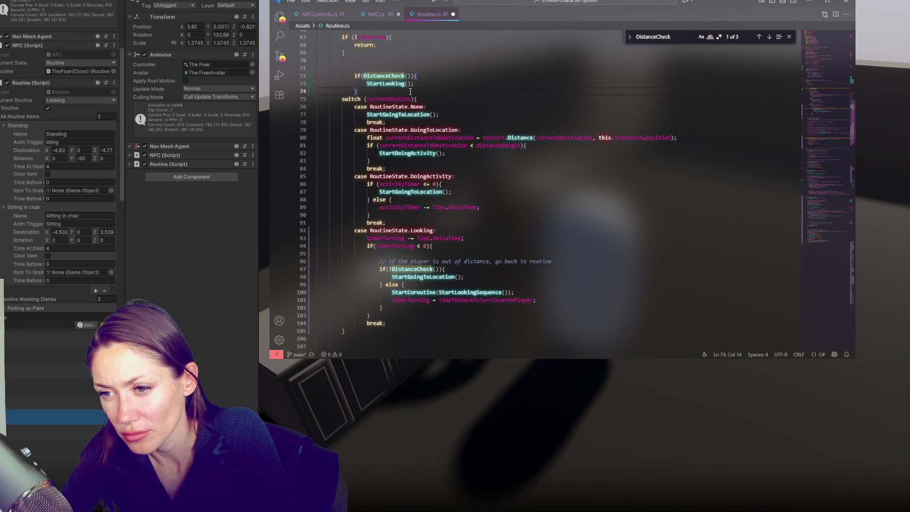
Add '&& !RoutineState.Looking' to the DistanceCheck condition, save Routine.cs and return to Unity.
left_click(368, 84)
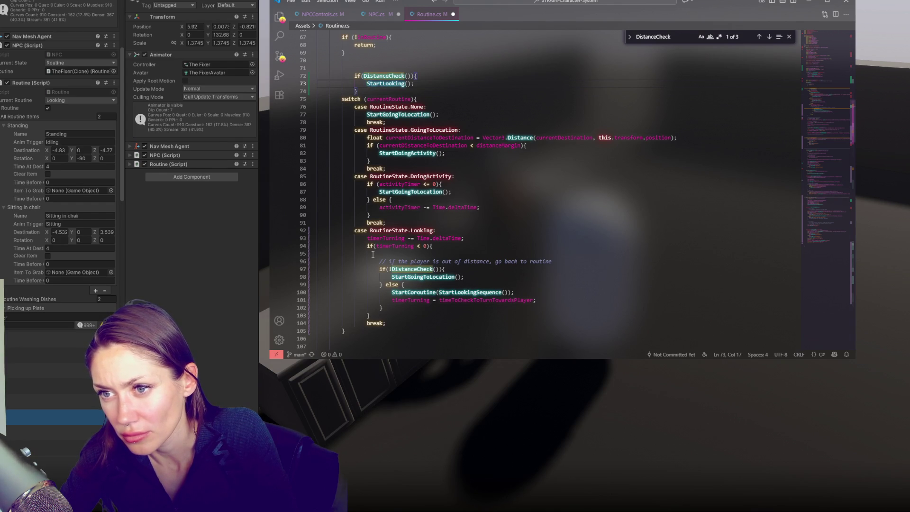
left_click_drag(370, 230, 433, 230)
left_click(406, 76)
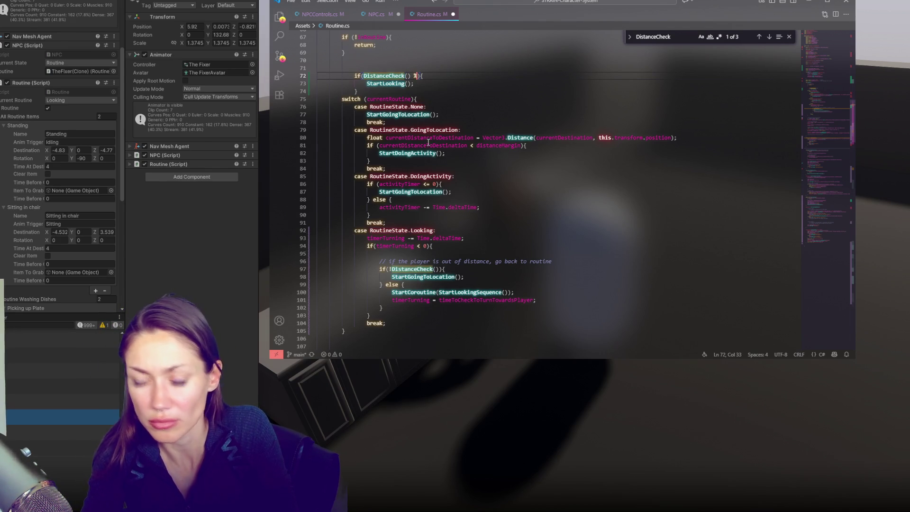
type("&& RoutineState.Looking")
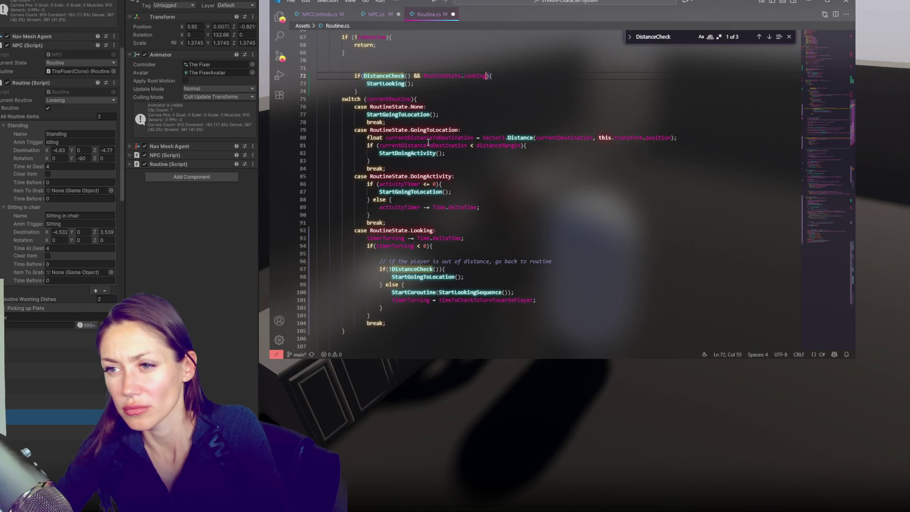
left_click(424, 76)
type("!")
key("shift+Down")
key("shift+Down")
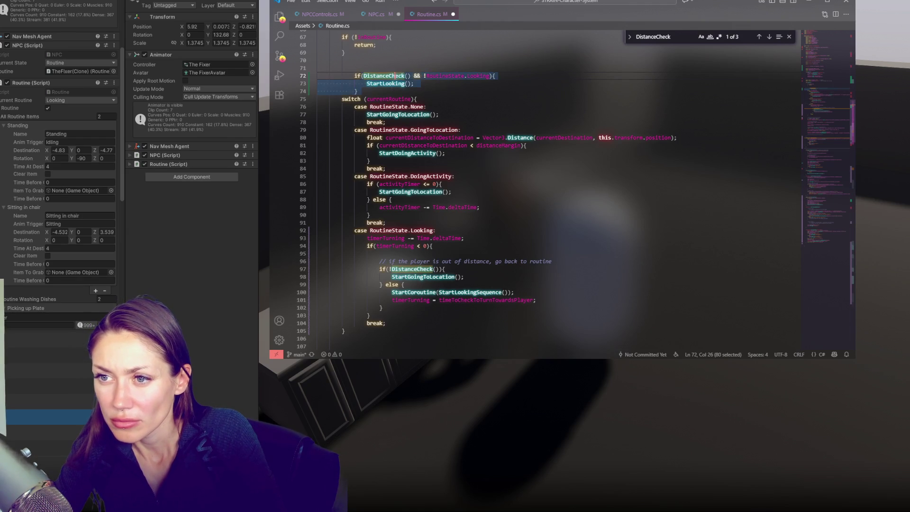
key("shift+Tab")
left_click(403, 92)
key("Return")
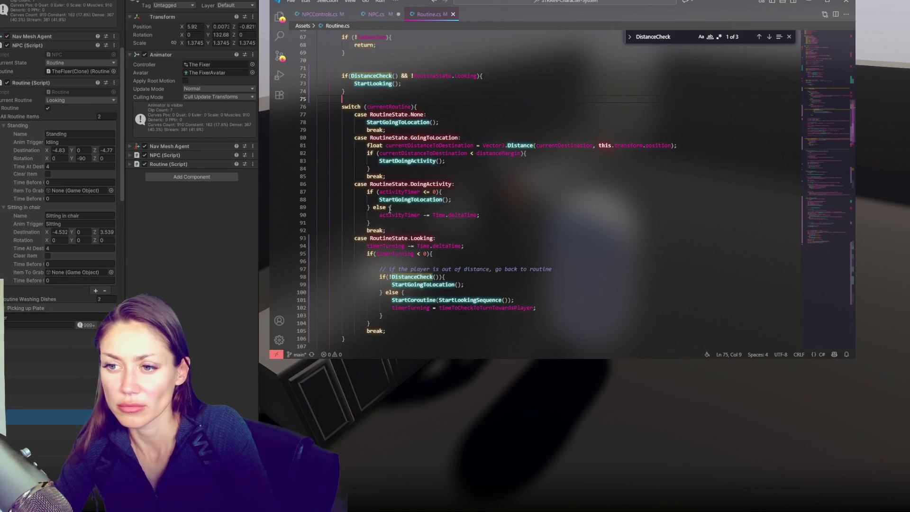
left_click(263, 255)
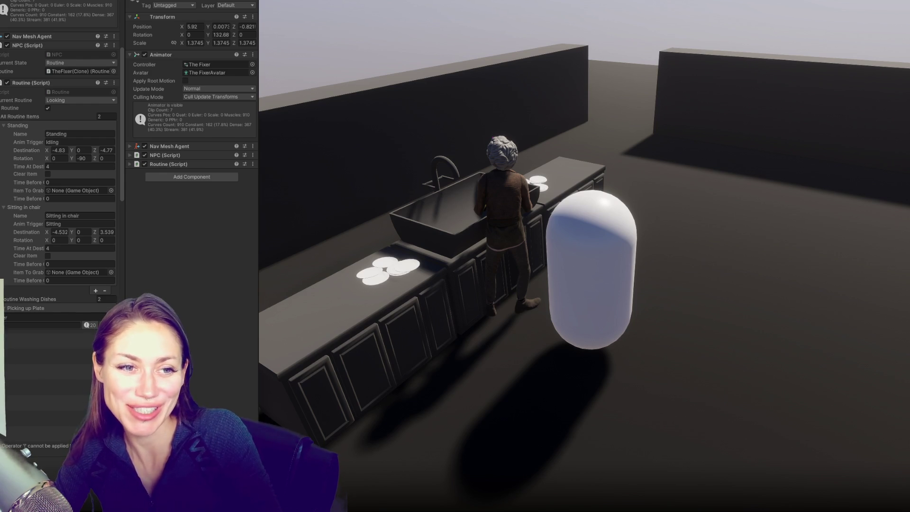
Stop Play mode, retry Play, then open the Operator '!' error on line 72 of Routine.cs.
left_click(468, 148)
key("ctrl+p")
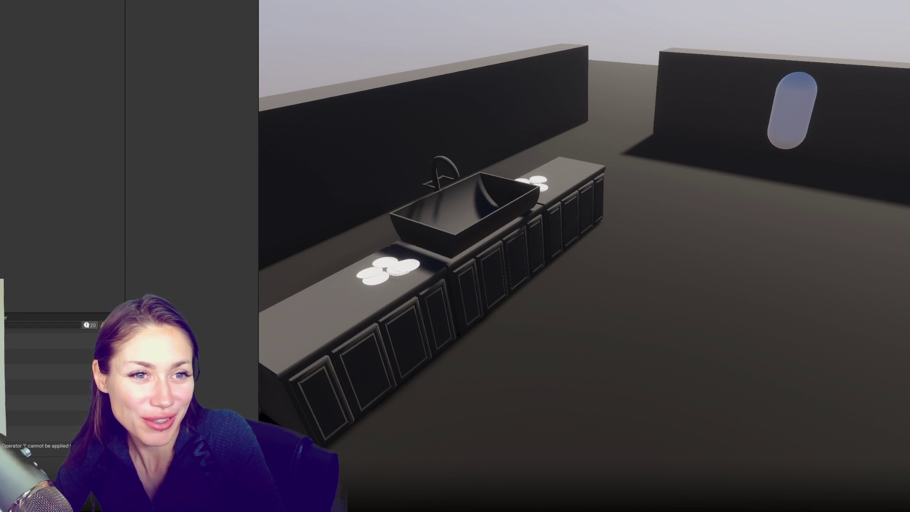
key("ctrl+p")
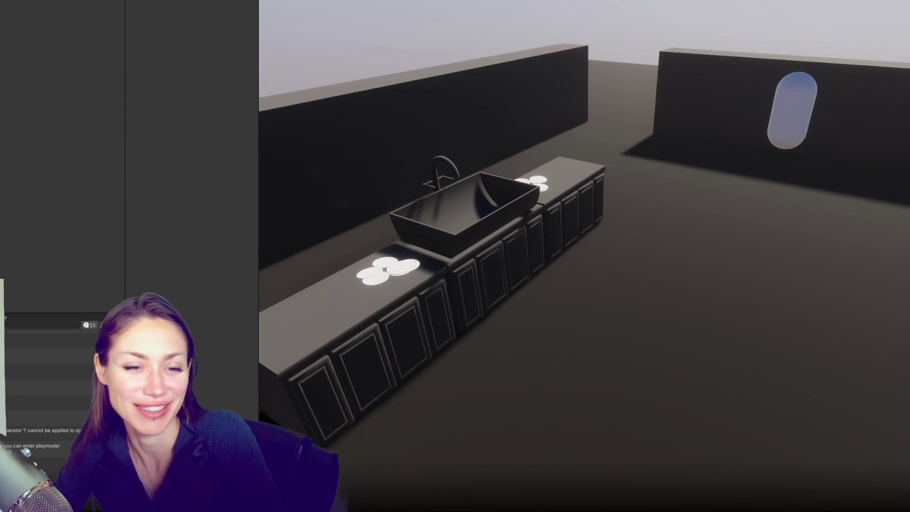
double_click(212, 334)
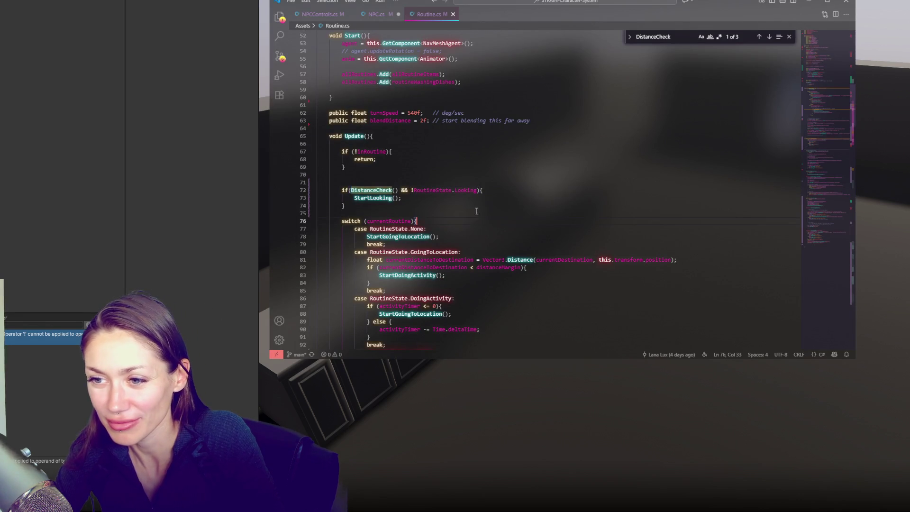
Rewrite line 72's check as currentRoutine != RoutineState.Looking, save Routine.cs and return to Unity.
scroll(437, 138, "down", 3)
left_click(438, 139)
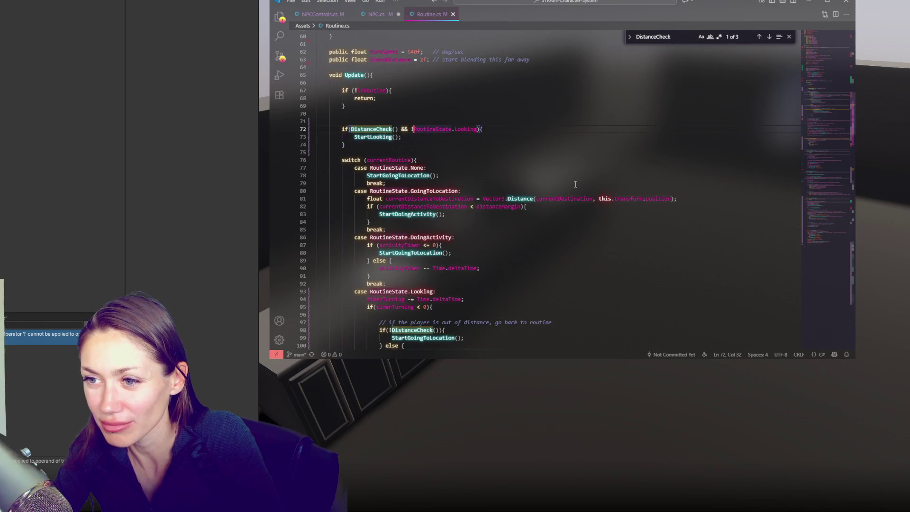
left_click(383, 176)
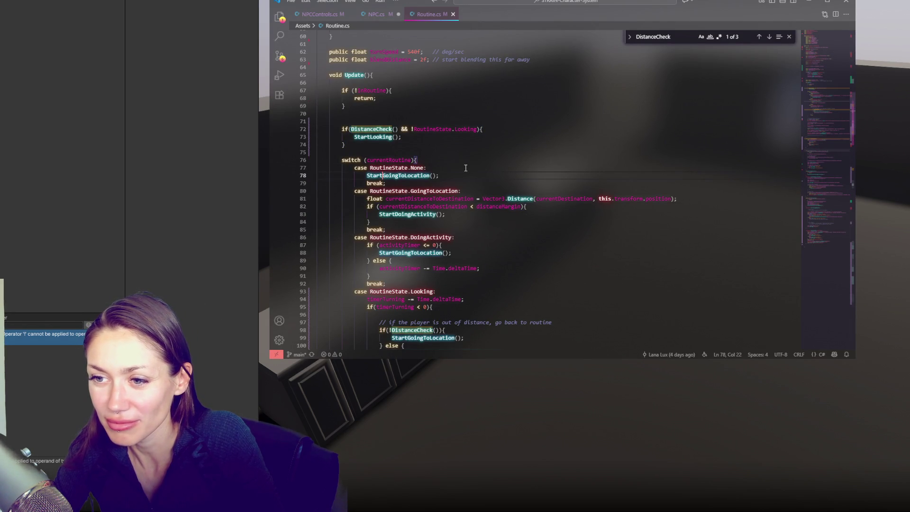
left_click(373, 142)
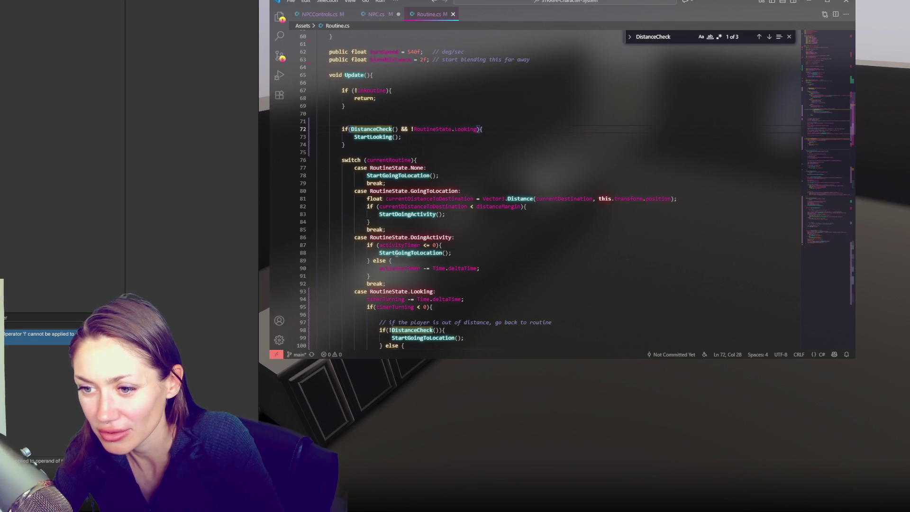
double_click(391, 291)
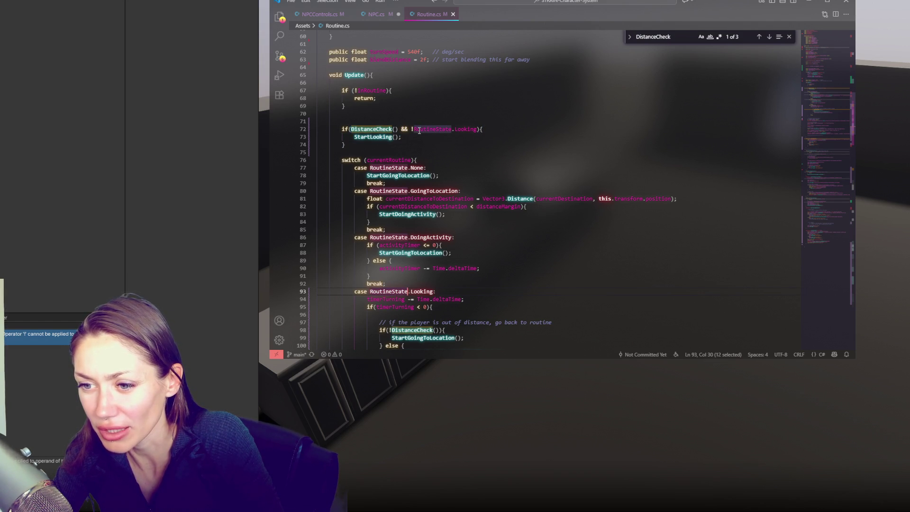
double_click(392, 159)
key("ctrl+c")
left_click(414, 129)
key("ctrl+v")
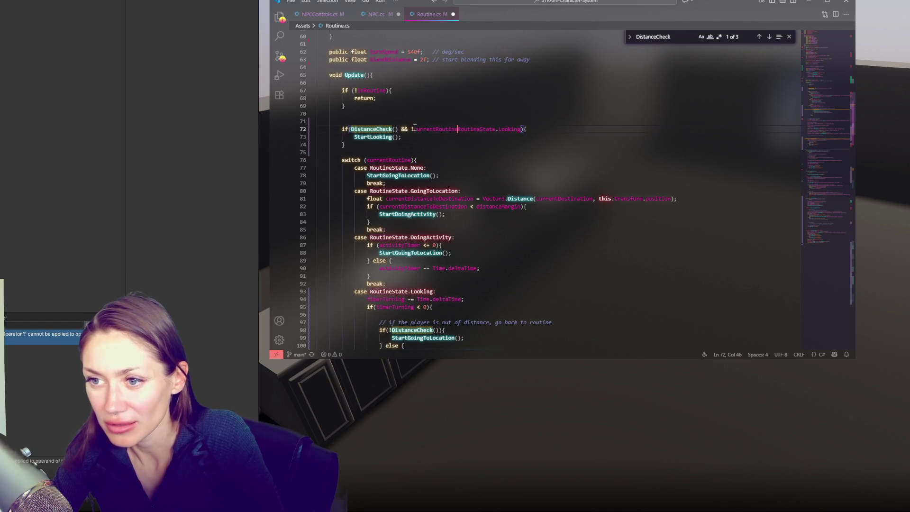
type("!=")
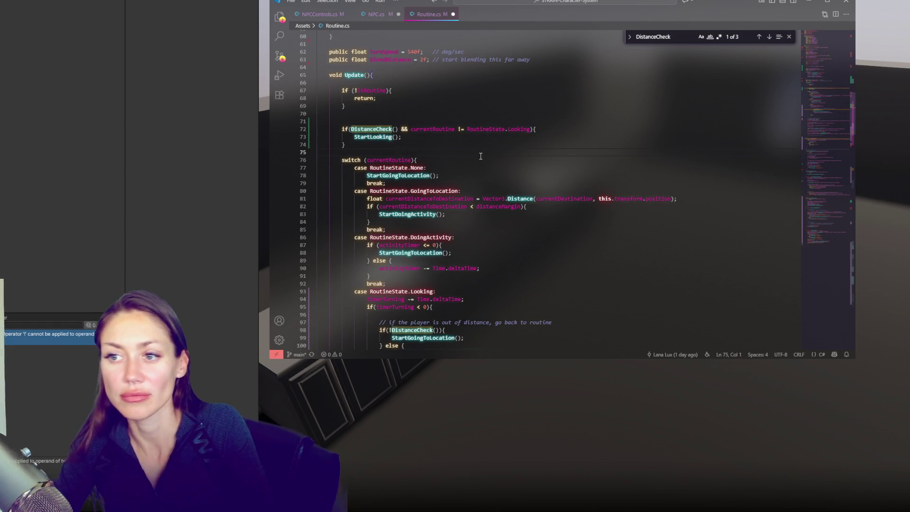
key("ctrl+s")
key("alt+Tab")
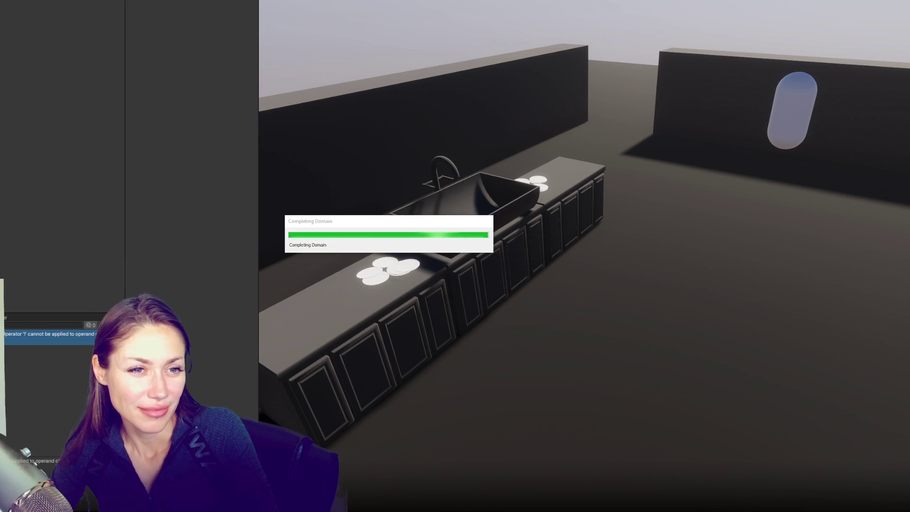
Enter Play mode after the recompile finishes to watch the NPC wash dishes.
key("ctrl+p")
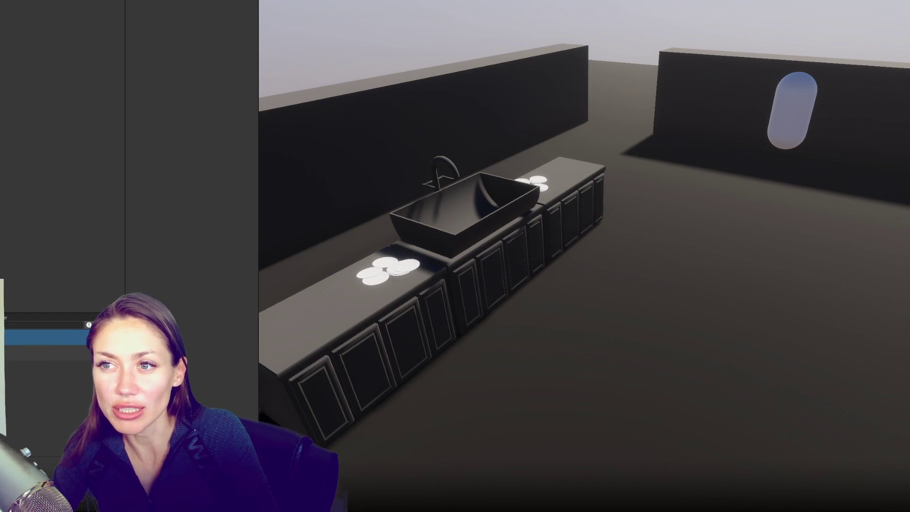
key("ctrl+p")
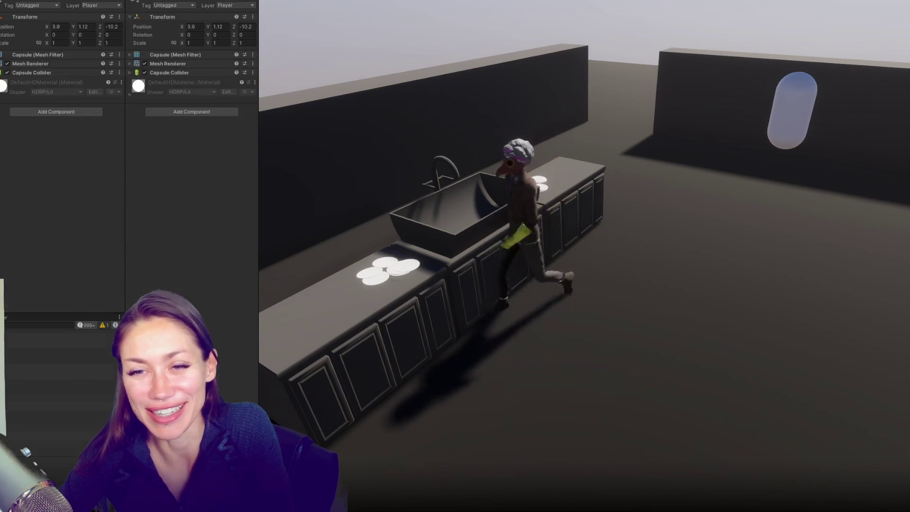
Try player capsule Z positions -0.66, -4.06, 0.46, -0.45 and -12.05, finishing at -8.37.
left_click_drag(234, 26, 377, 38)
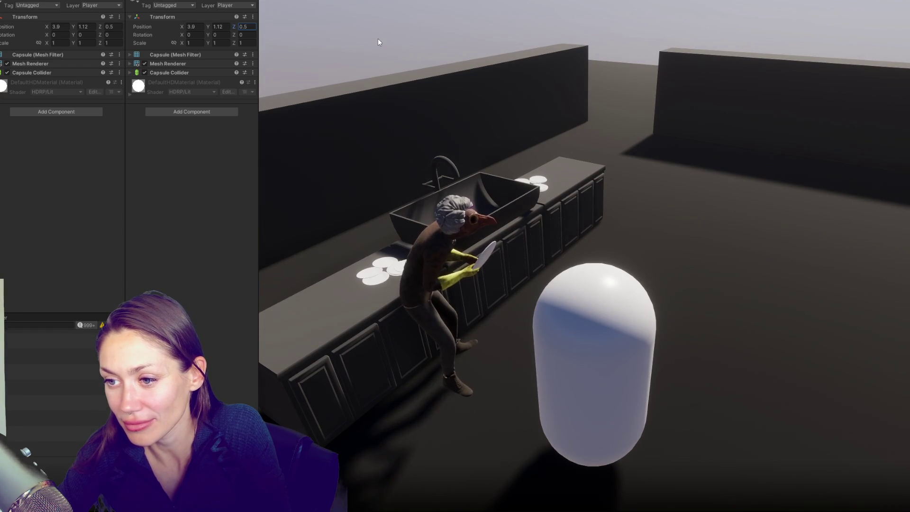
mouse_move(377, 39)
left_mouse_down()
mouse_move(307, 38)
mouse_move(343, 19)
left_mouse_up()
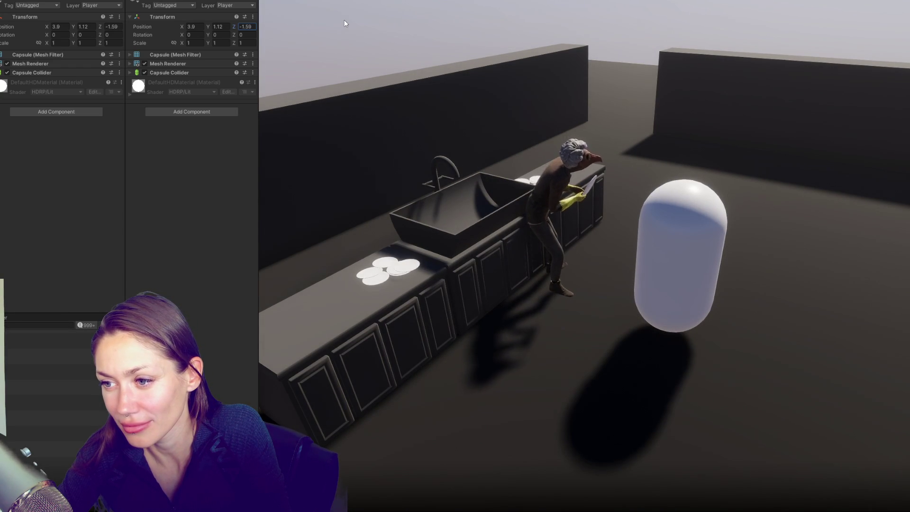
mouse_move(343, 19)
left_mouse_down()
mouse_move(320, 32)
mouse_move(379, 2)
mouse_move(364, 7)
left_mouse_up()
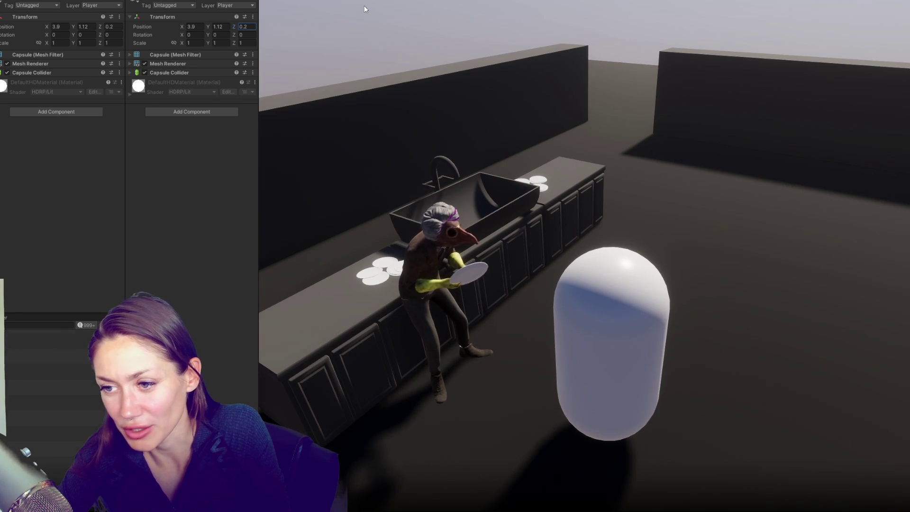
mouse_move(364, 7)
left_mouse_down()
mouse_move(374, 2)
mouse_move(339, 2)
mouse_move(283, 38)
mouse_move(332, 6)
mouse_move(289, 12)
left_mouse_up()
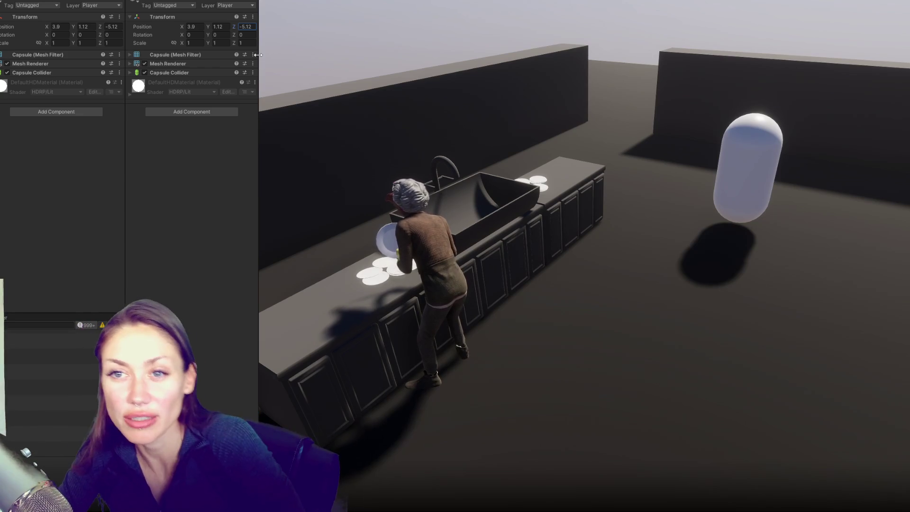
mouse_move(234, 27)
left_mouse_down()
mouse_move(205, 22)
mouse_move(248, 18)
left_mouse_up()
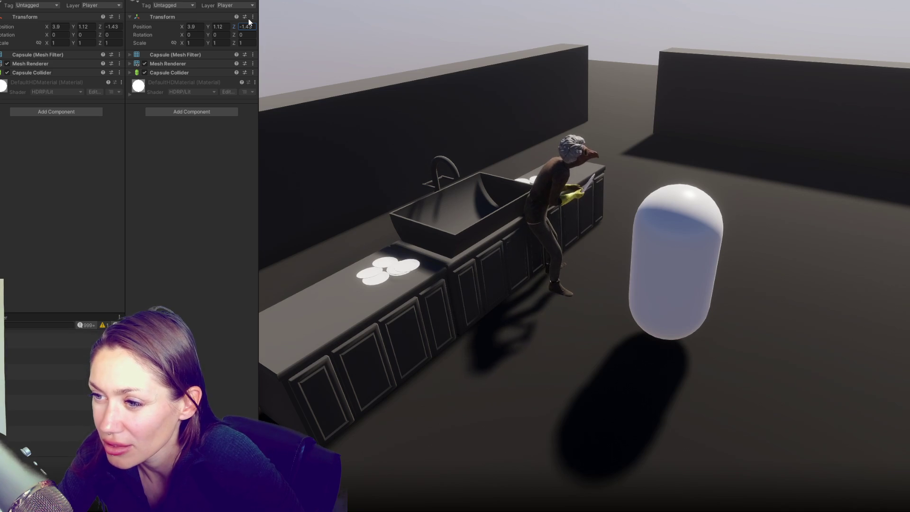
left_click_drag(233, 27, 221, 27)
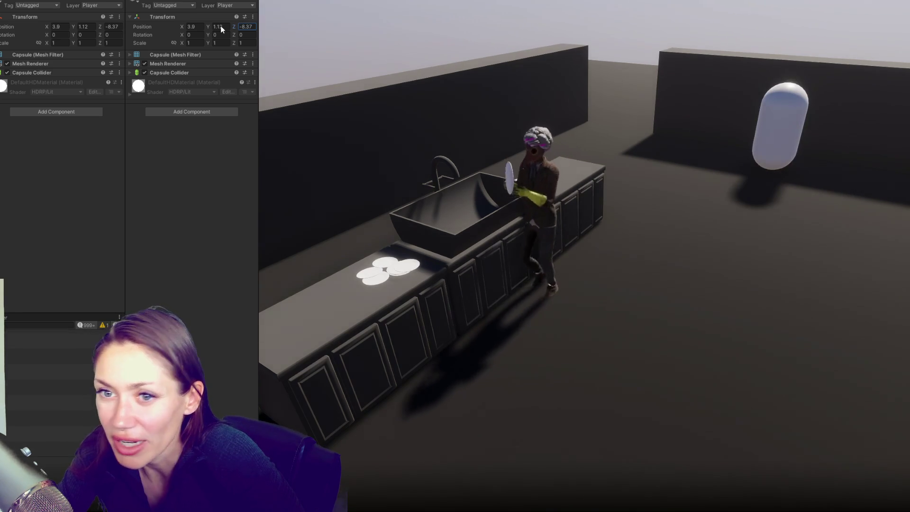
left_click(281, 6)
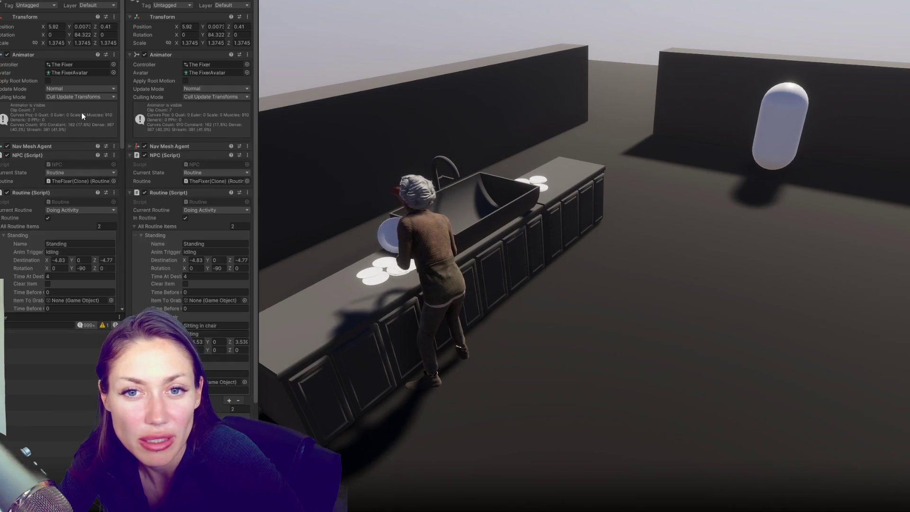
Collapse the NPC and Routine script components in the inspector before leaving Play mode.
left_click(40, 72)
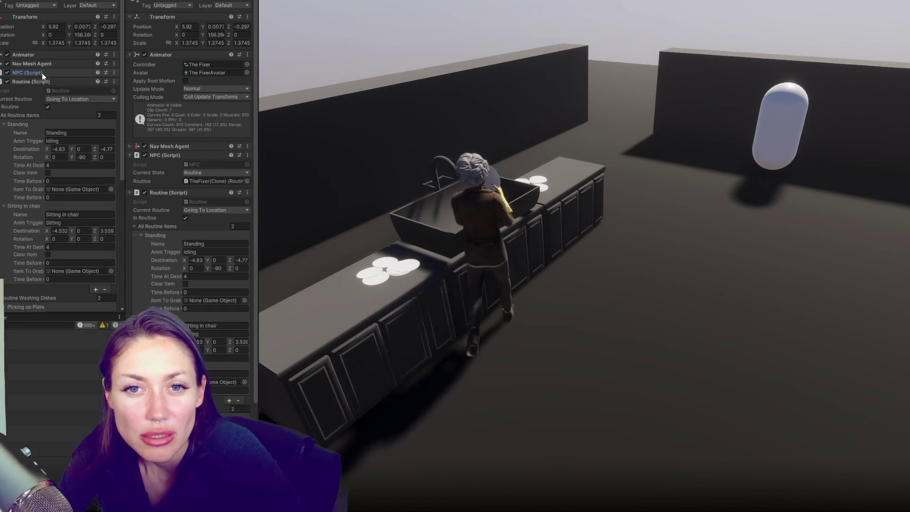
left_click(57, 81)
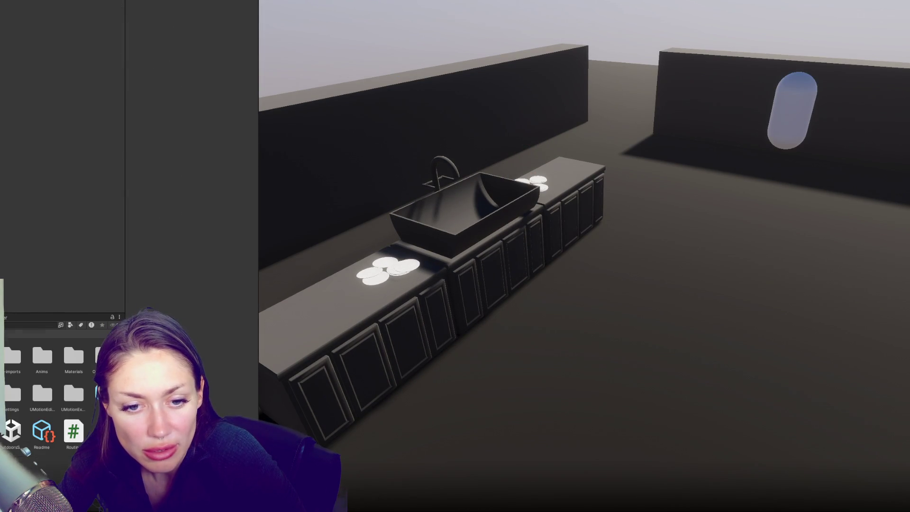
Enlarge the Project panel, open the Characters folder and start Add Component on The Fixer.
left_click_drag(30, 310, 50, 222)
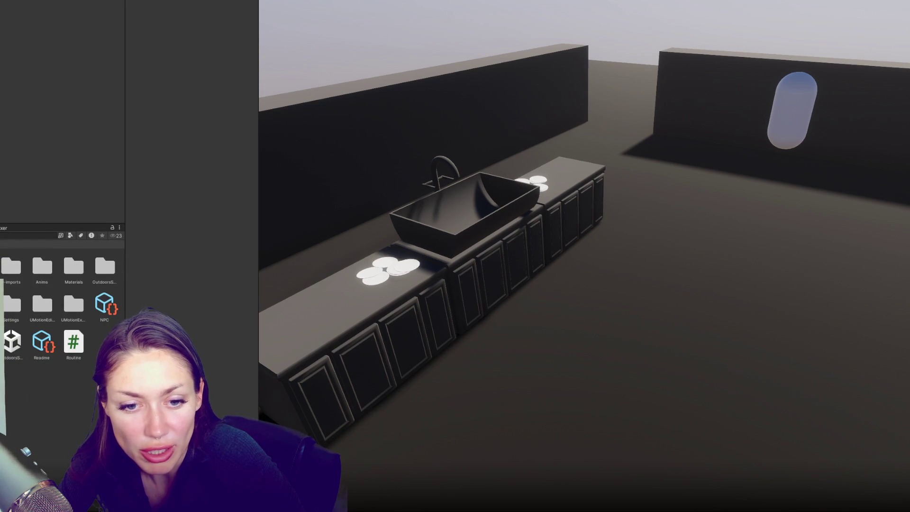
key("Return")
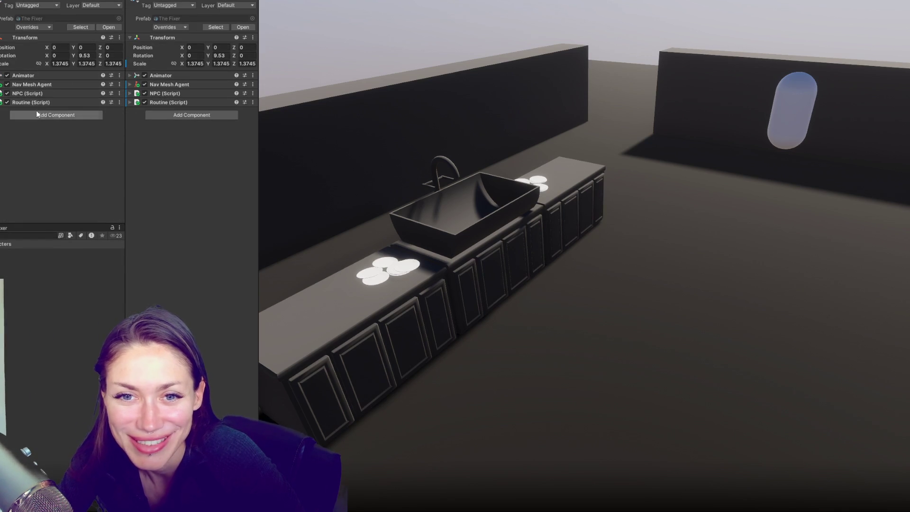
left_click(37, 114)
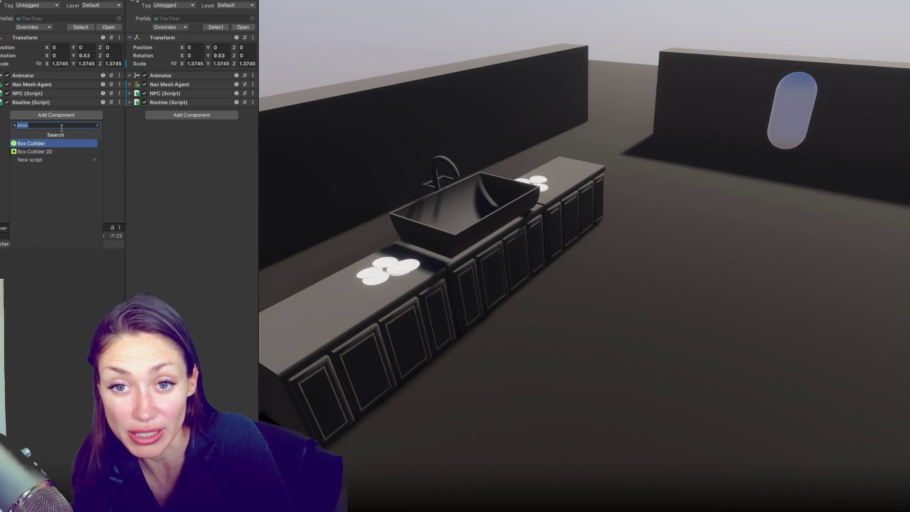
Search 'eye' and add the Eye And Head Animator and Look Target Controller scripts.
type("eye")
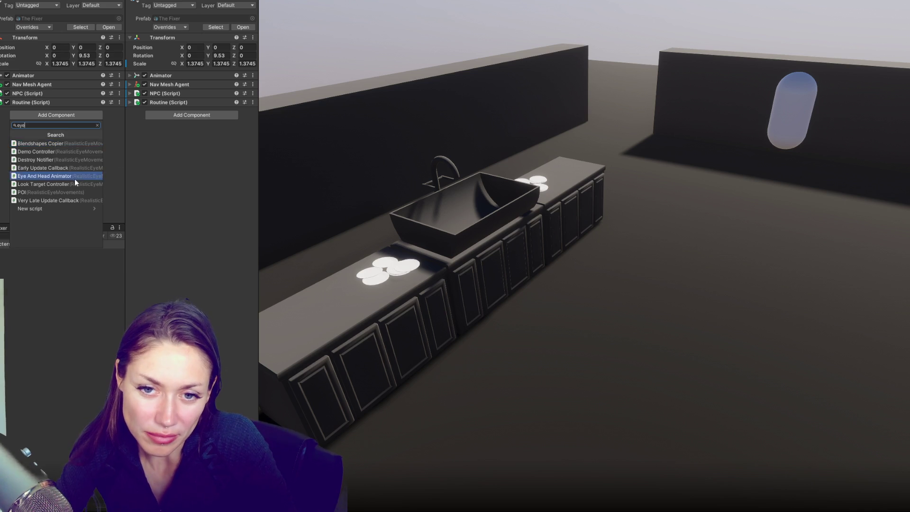
left_click(73, 176)
left_click(49, 123)
left_click(36, 192)
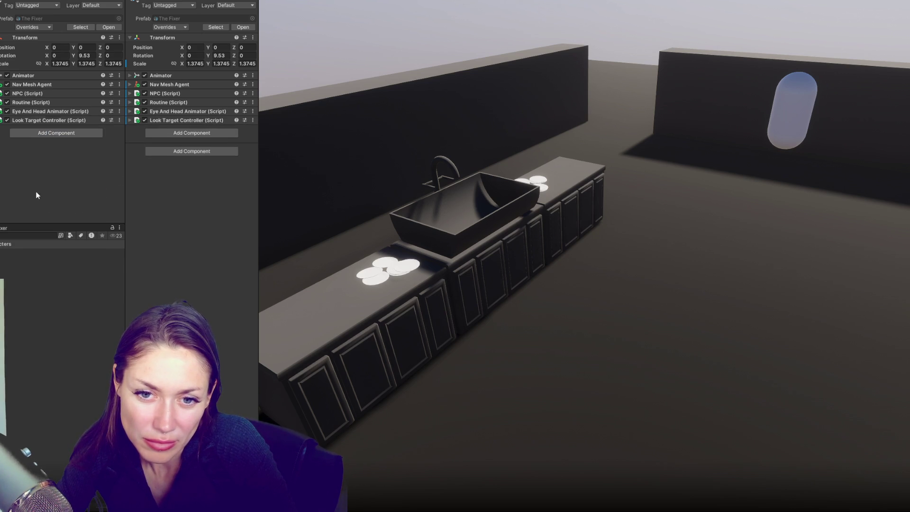
left_click(44, 113)
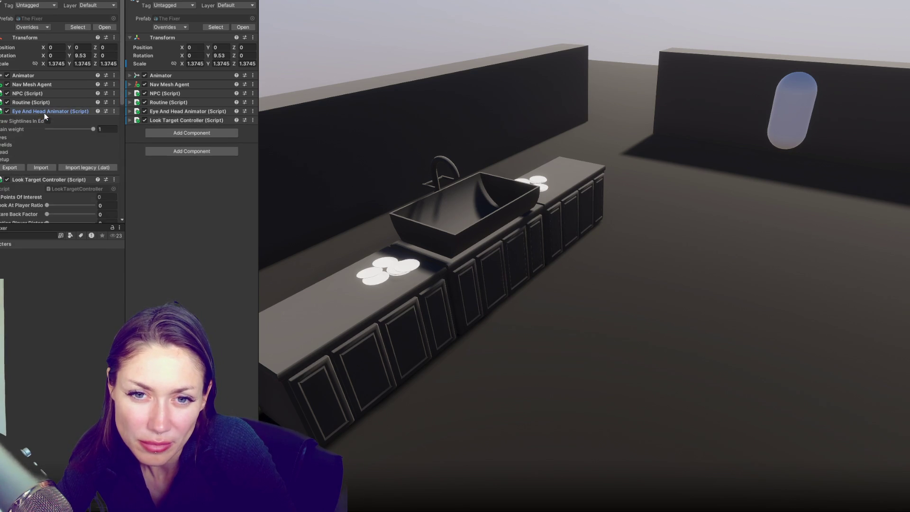
Assign Character1_Head, Character1_Spine2 and Character1_LeftShoulder as the head, spine and neck transforms.
scroll(58, 108, "down", 5)
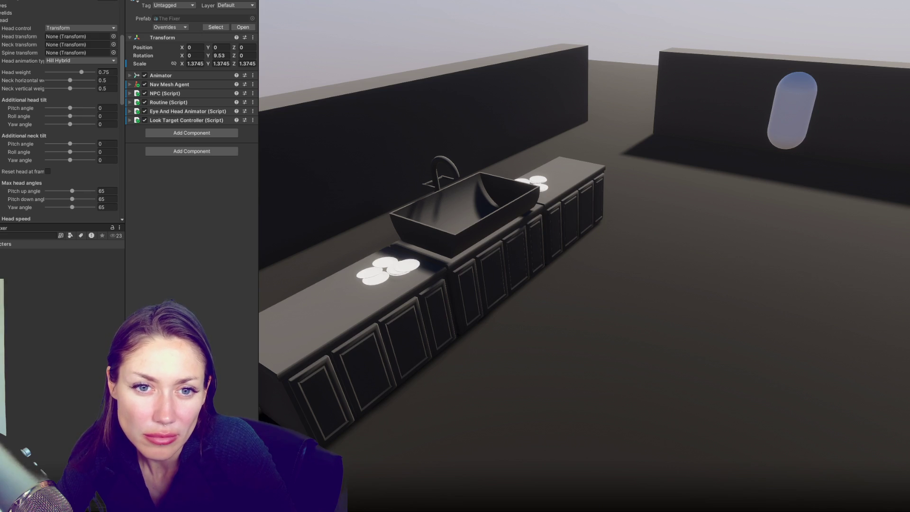
left_click_drag(48, 256, 75, 37)
left_click_drag(47, 256, 75, 44)
left_click_drag(48, 256, 87, 53)
Review the Points Of Interest and remaining Eye And Head Animator and Look Target Controller settings.
scroll(81, 56, "down", 10)
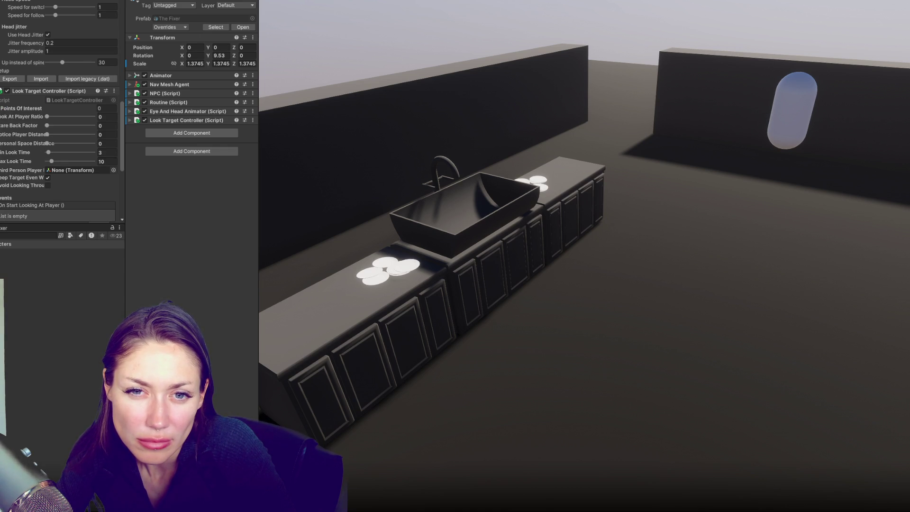
left_click(17, 109)
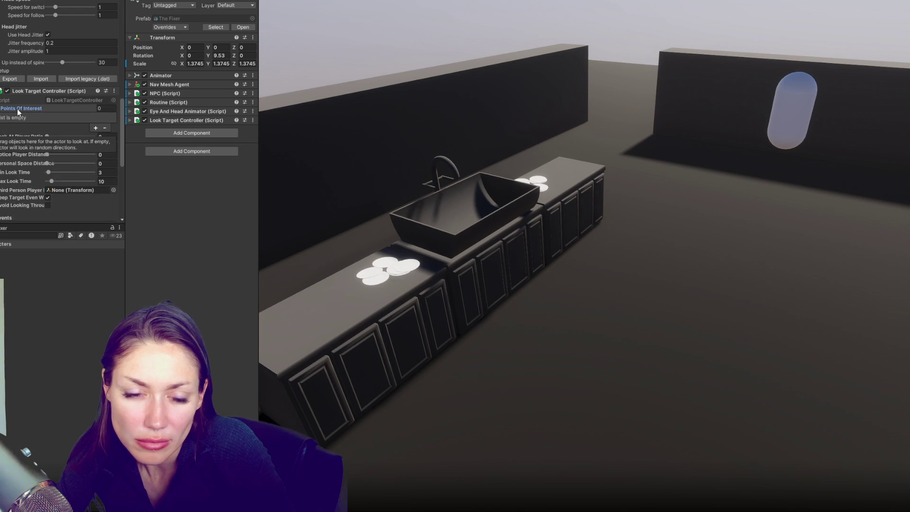
scroll(78, 156, "down", 3)
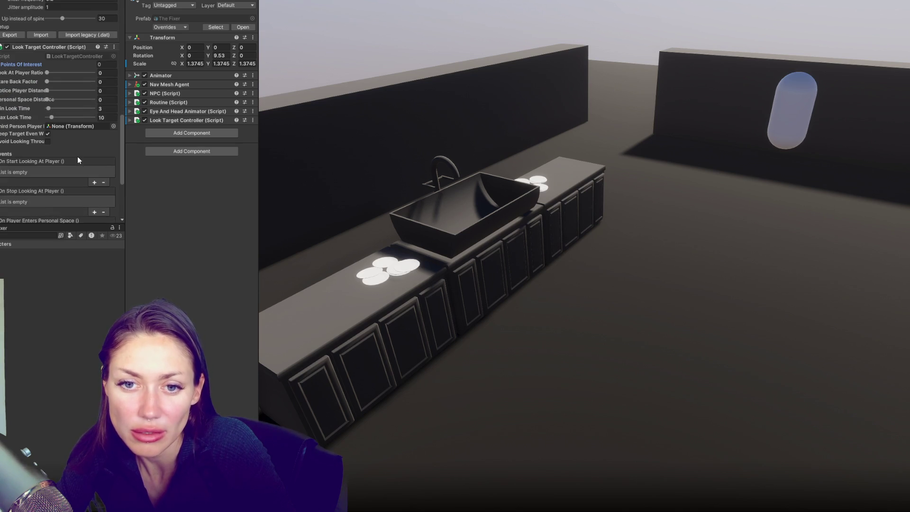
scroll(117, 137, "down", 3)
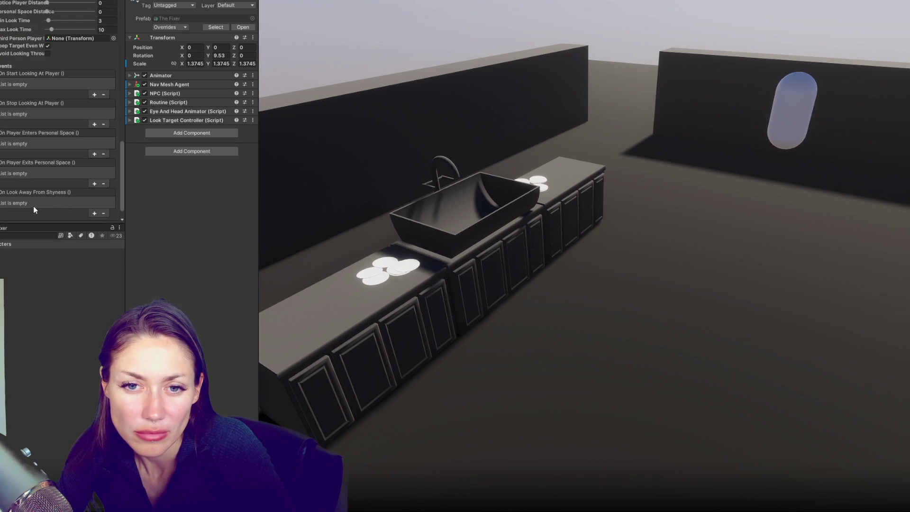
scroll(16, 85, "up", 10)
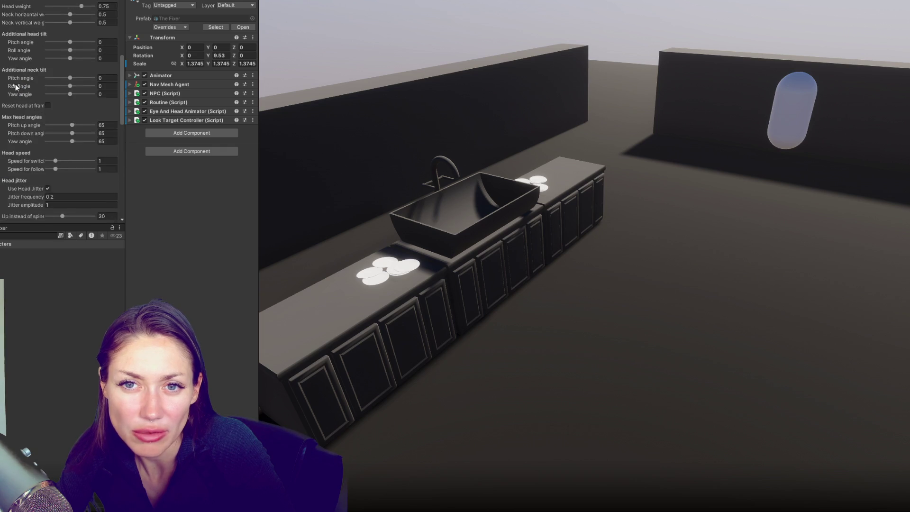
scroll(15, 84, "up", 15)
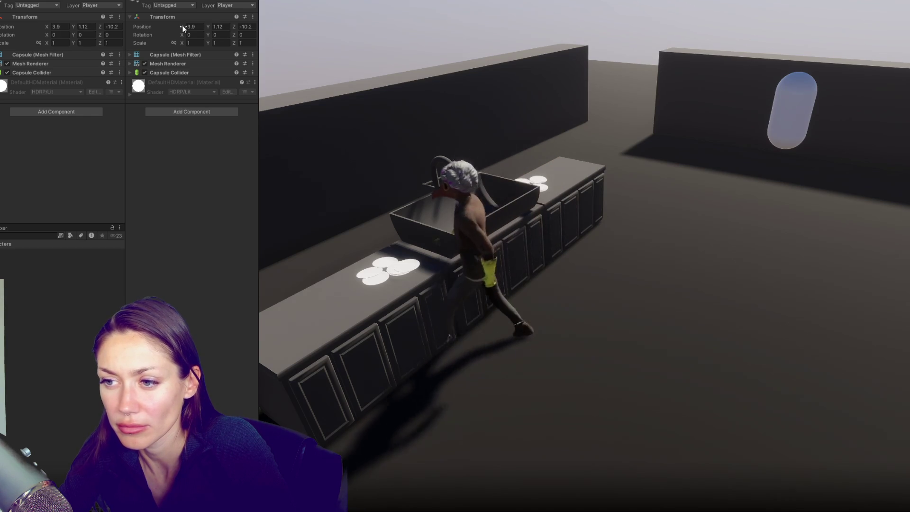
Shift the player capsule sideways along X to test the character's reaction.
mouse_move(182, 27)
left_mouse_down()
mouse_move(192, 28)
mouse_move(185, 39)
mouse_move(305, 31)
left_mouse_up()
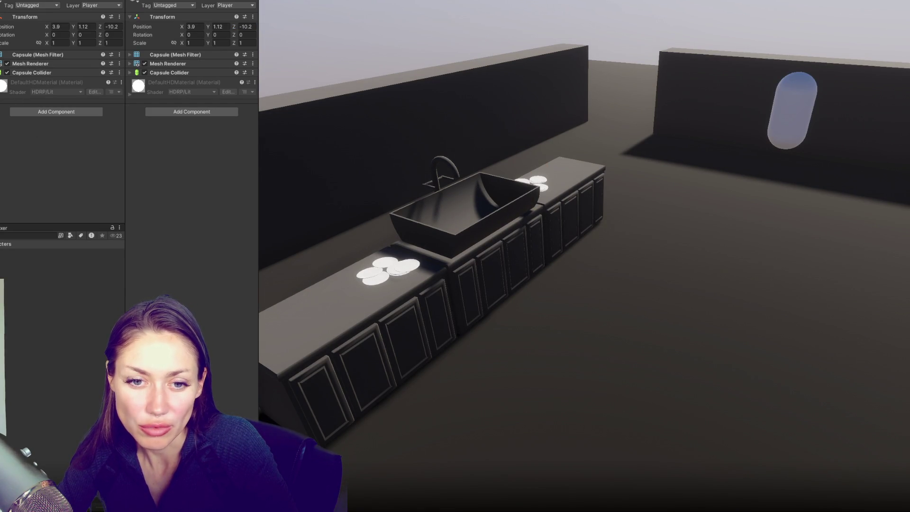
Select The Fixer and scroll its Inspector down to the Look Target Controller component.
left_click(56, 155)
scroll(61, 127, "down", 3)
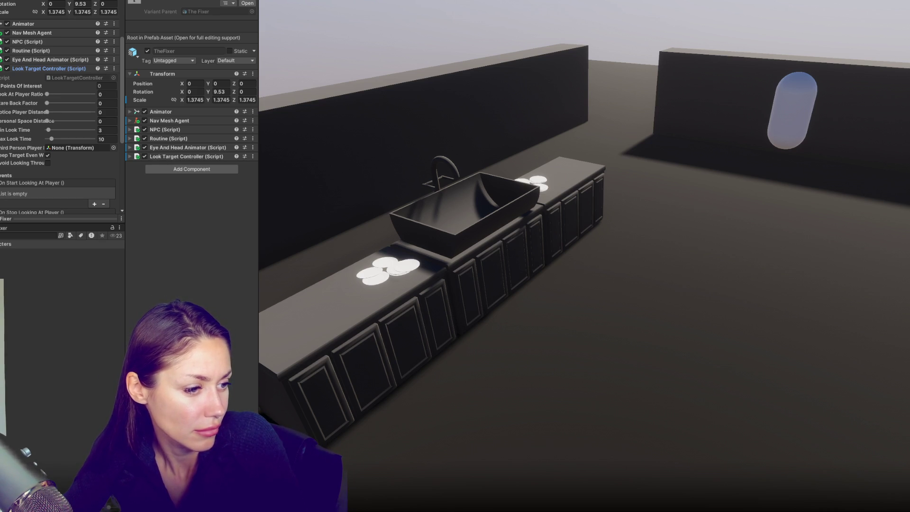
In Routine.cs, add blank lines inside Start and below the timerTurning float field.
key("alt+Tab")
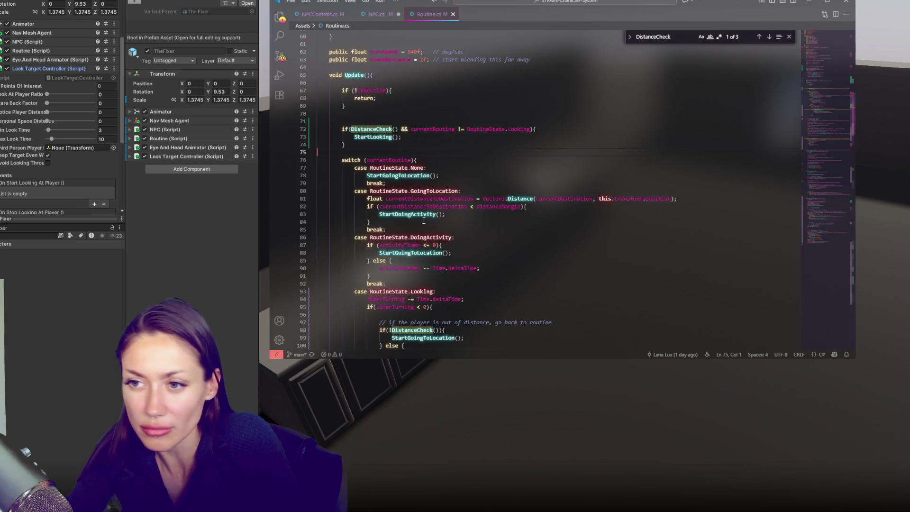
scroll(485, 110, "up", 3)
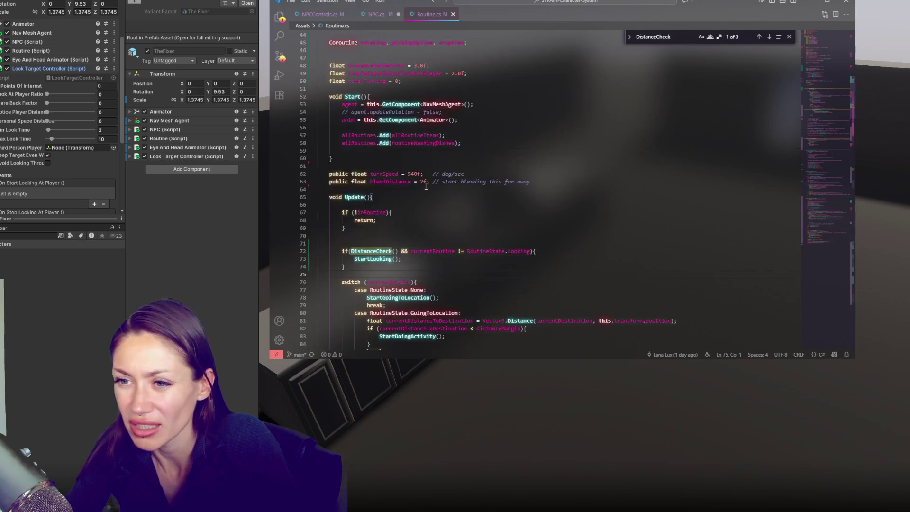
left_click(504, 149)
key("Tab")
key("Tab")
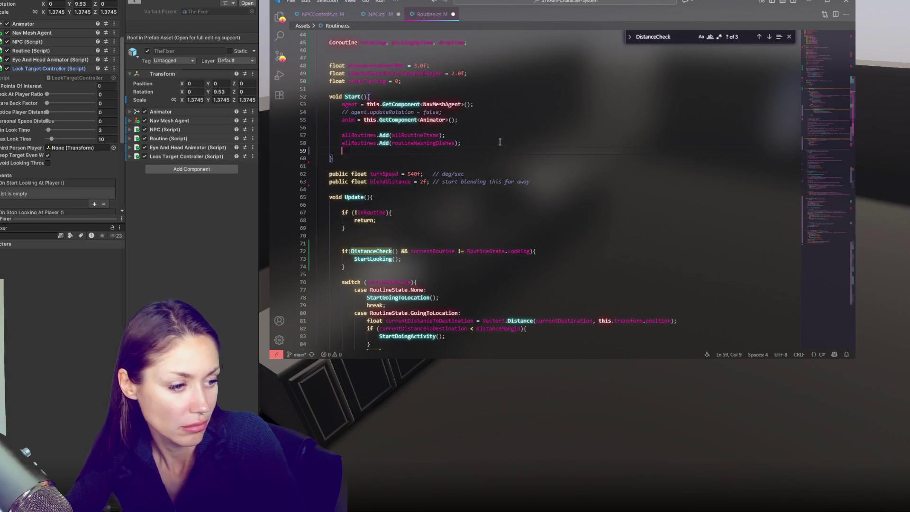
scroll(505, 146, "up", 5)
left_click(470, 201)
key("Return")
key("Return")
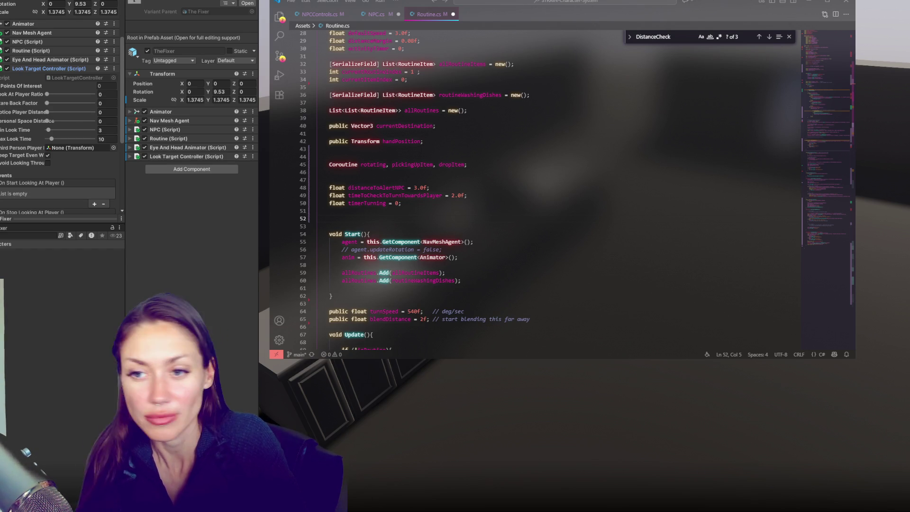
Back in Unity, expand Look Target Controller and open the LookTargetController script.
left_click(198, 156)
left_click(198, 157)
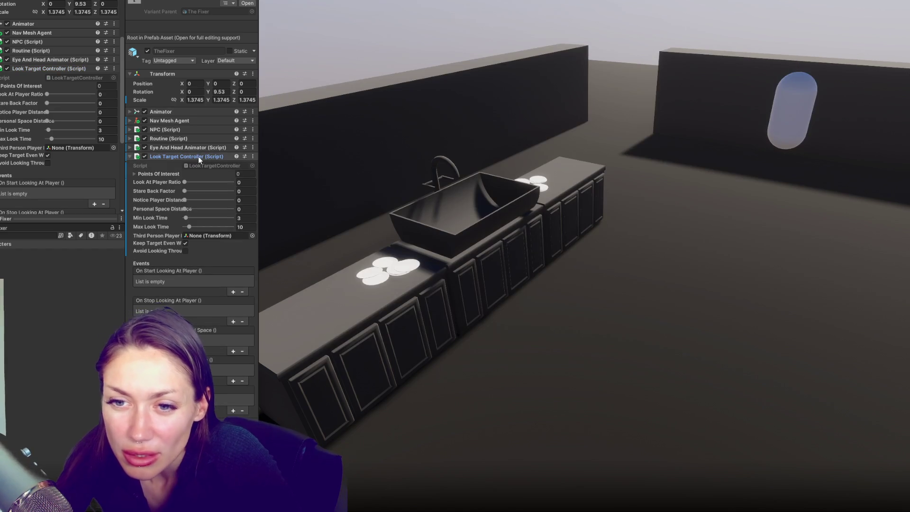
left_click(164, 173)
left_click(164, 173)
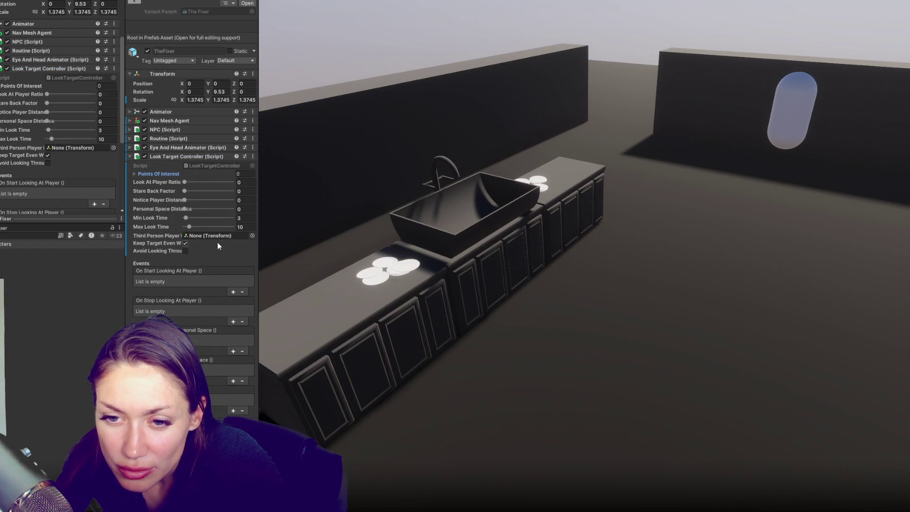
double_click(215, 166)
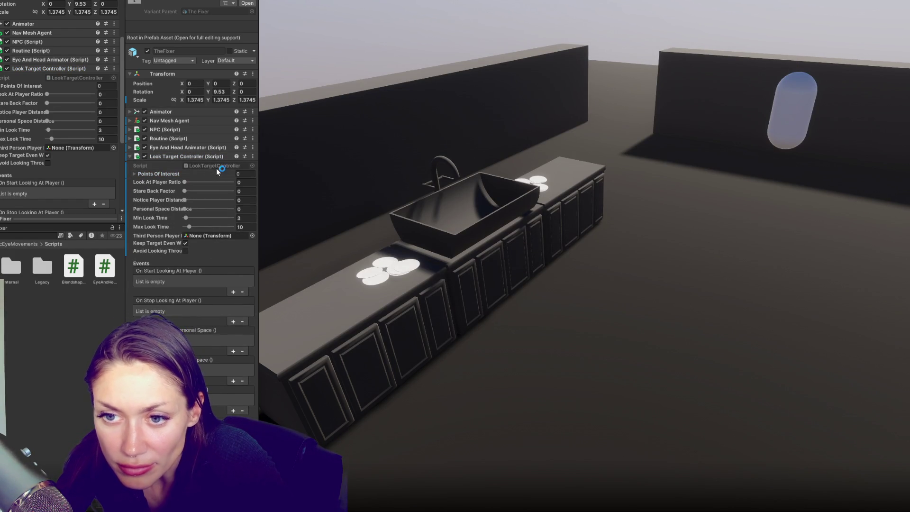
left_click_drag(270, 357, 79, 357)
left_click(485, 169)
left_click(169, 166)
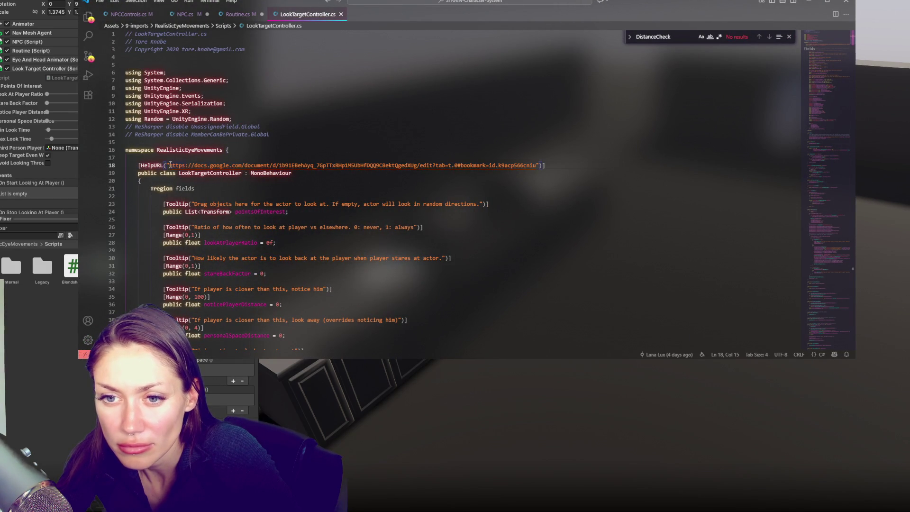
left_click_drag(169, 166, 536, 165)
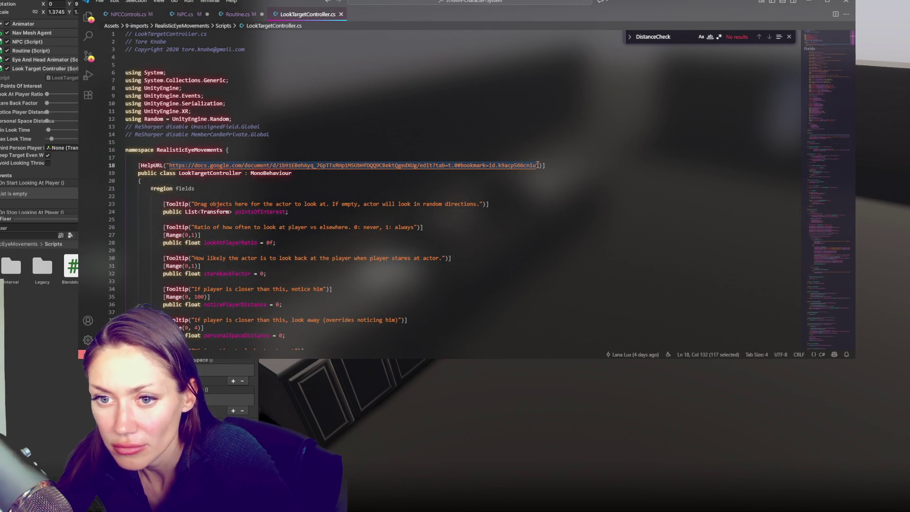
scroll(470, 222, "down", 5)
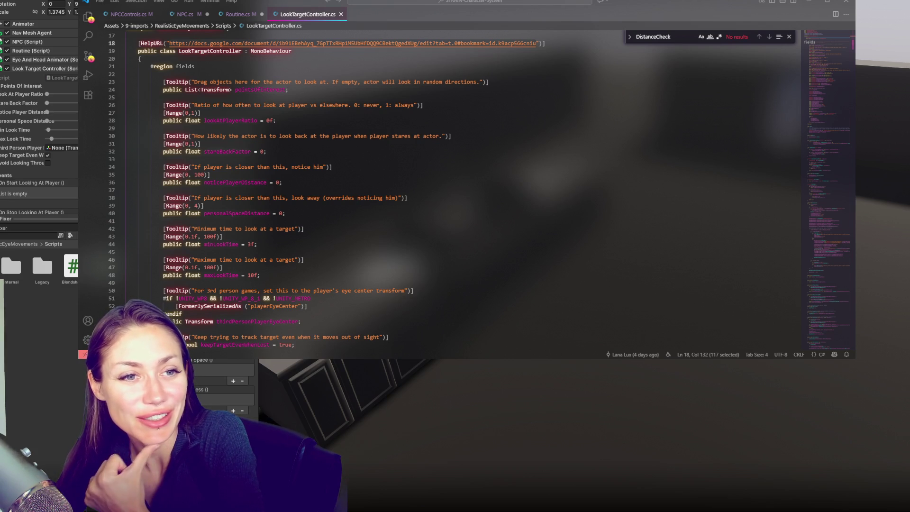
left_click(426, 103)
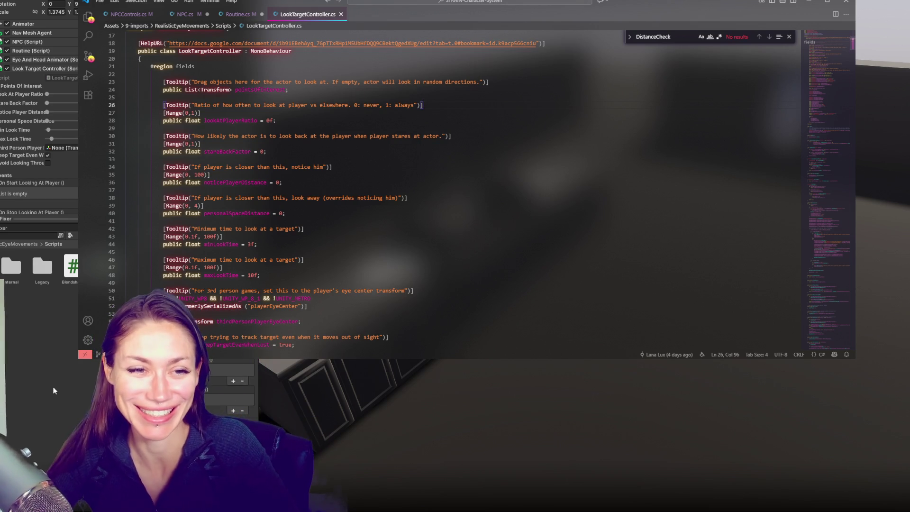
left_click(304, 122)
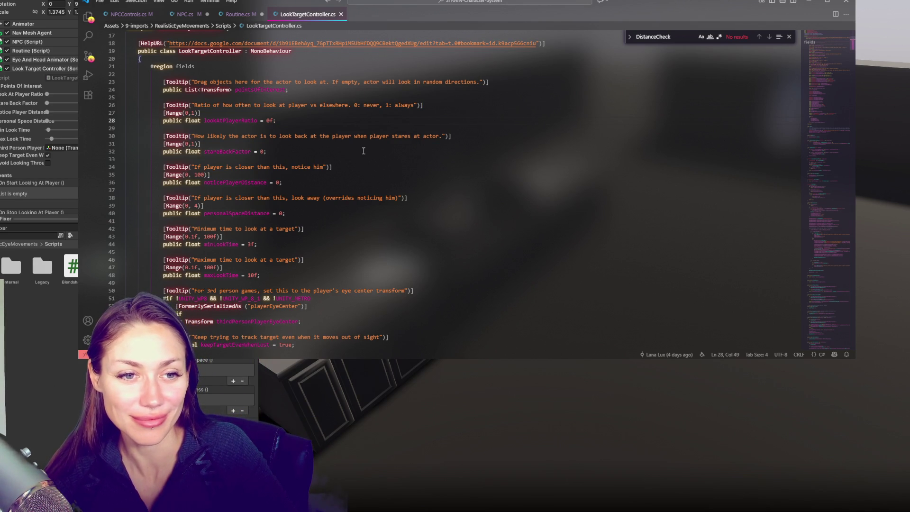
left_click(342, 129)
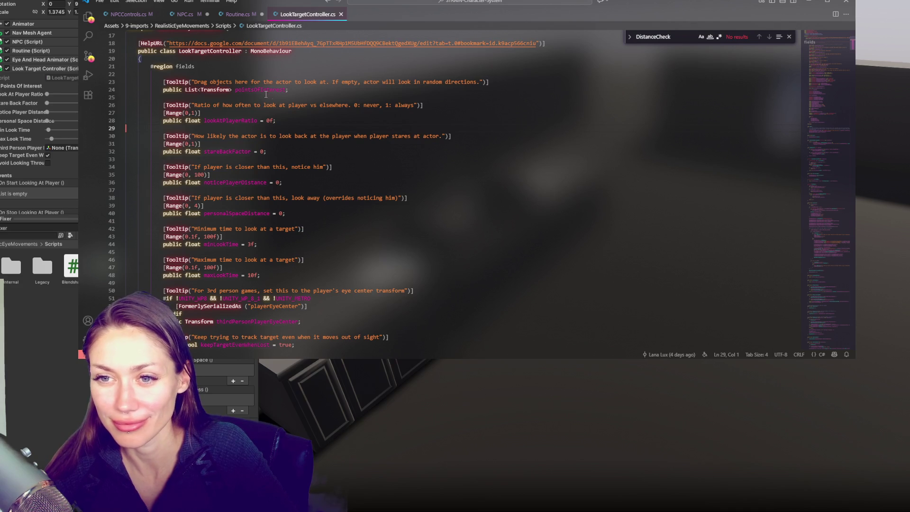
left_click_drag(203, 81, 472, 82)
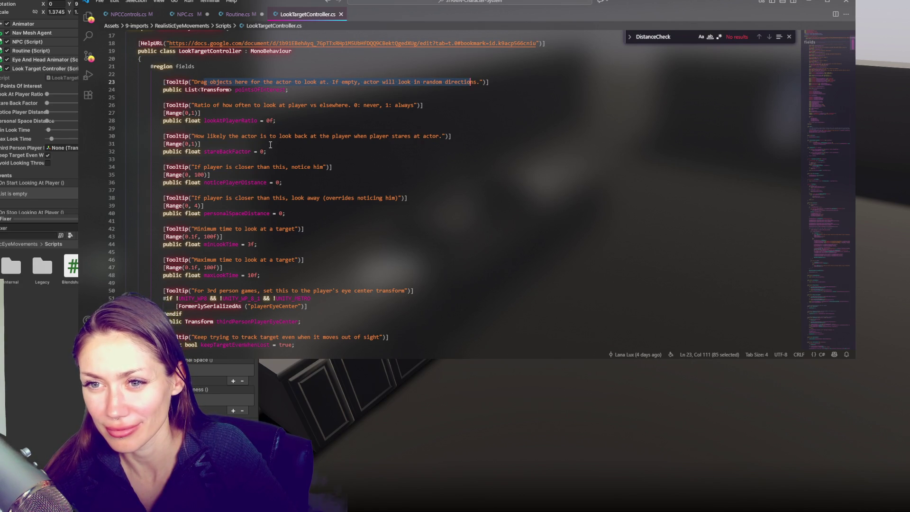
left_click(270, 144)
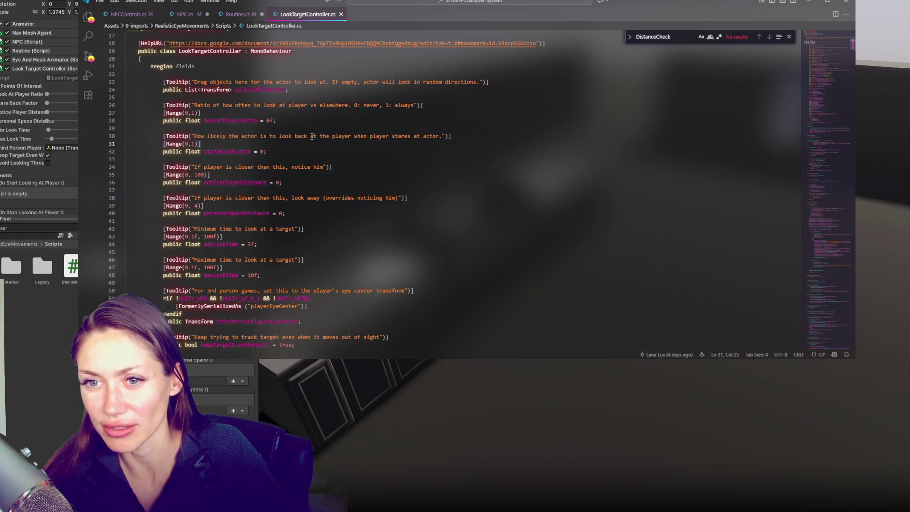
scroll(312, 136, "down", 5)
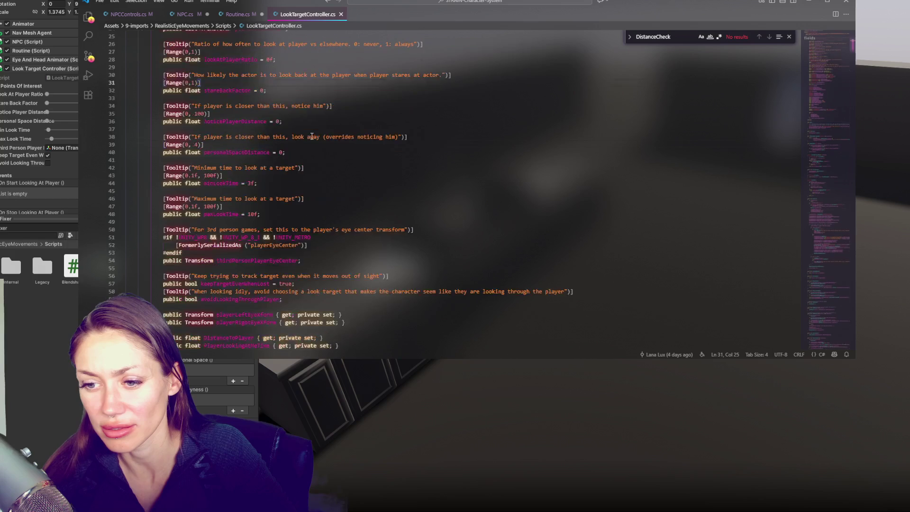
scroll(311, 137, "up", 5)
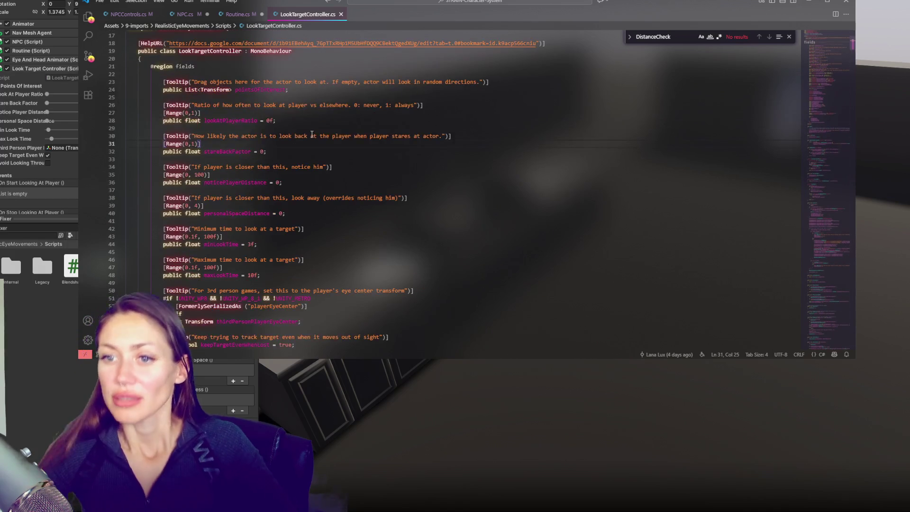
double_click(297, 105)
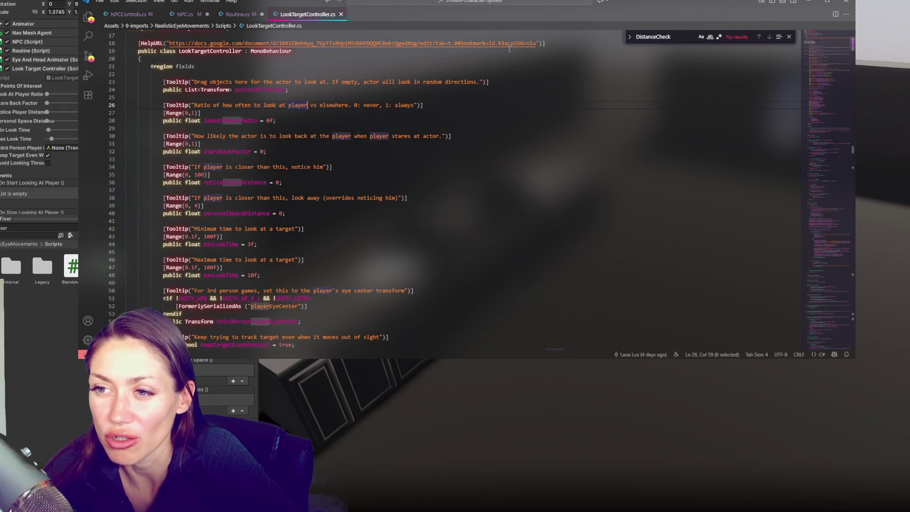
double_click(404, 105)
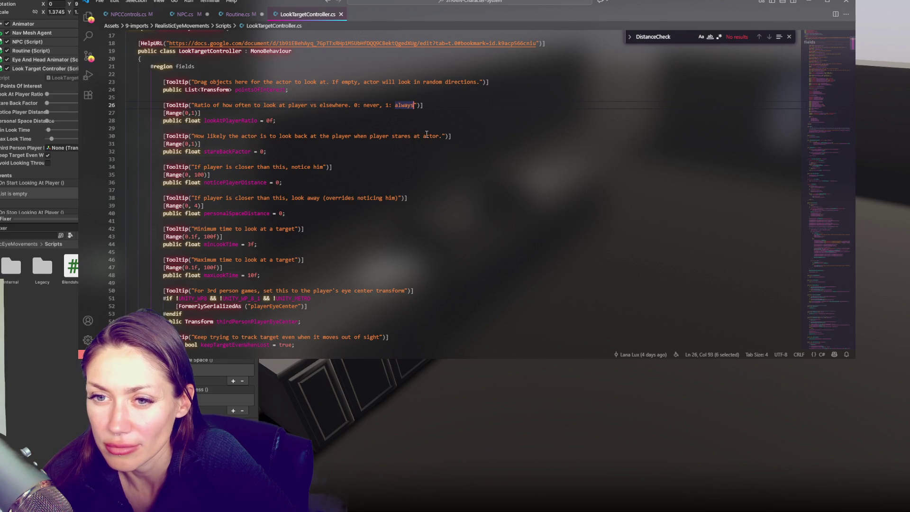
double_click(228, 166)
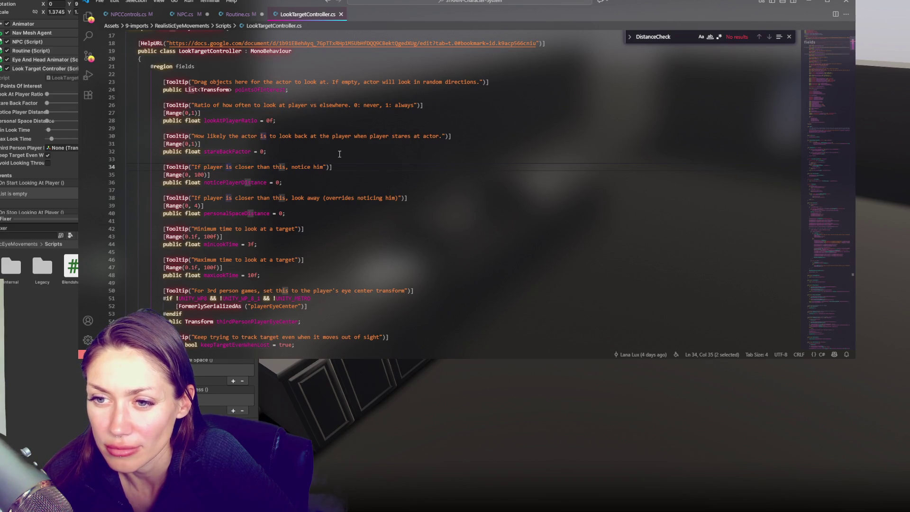
left_click(278, 182)
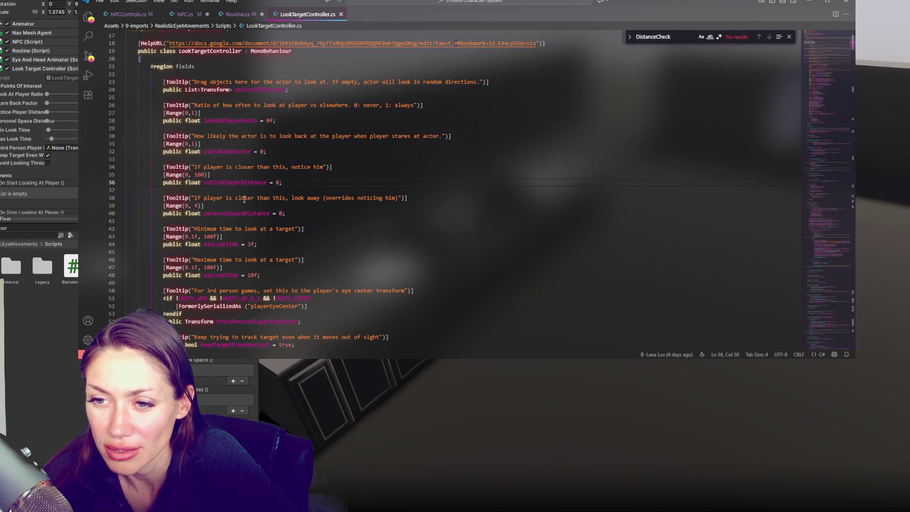
left_click(252, 166)
scroll(297, 143, "down", 2)
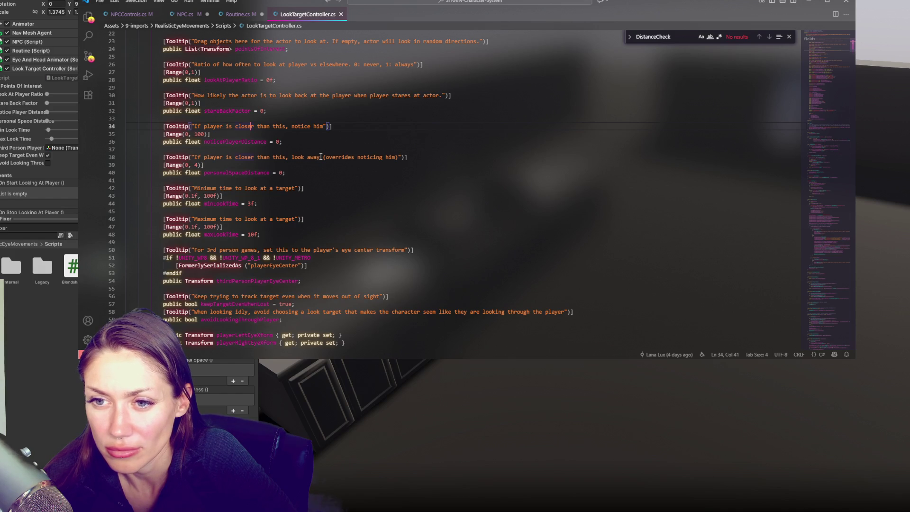
scroll(321, 156, "down", 1)
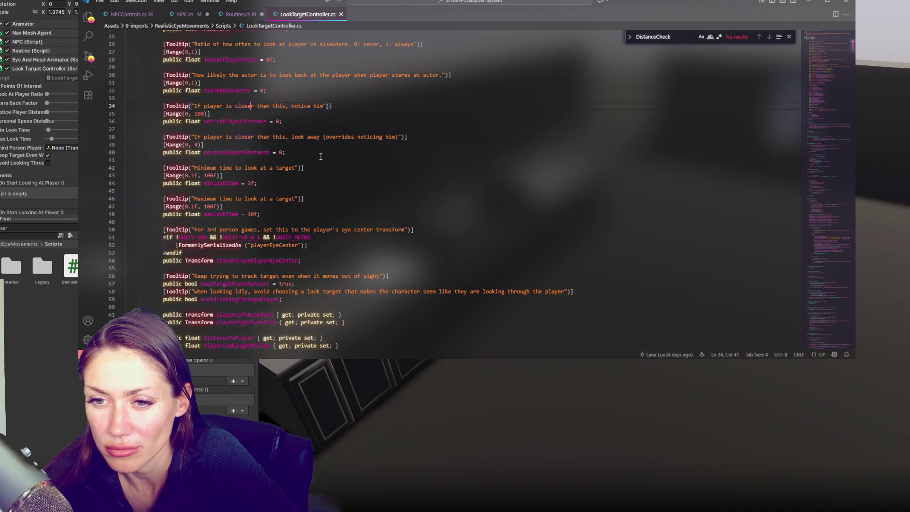
scroll(321, 157, "down", 1)
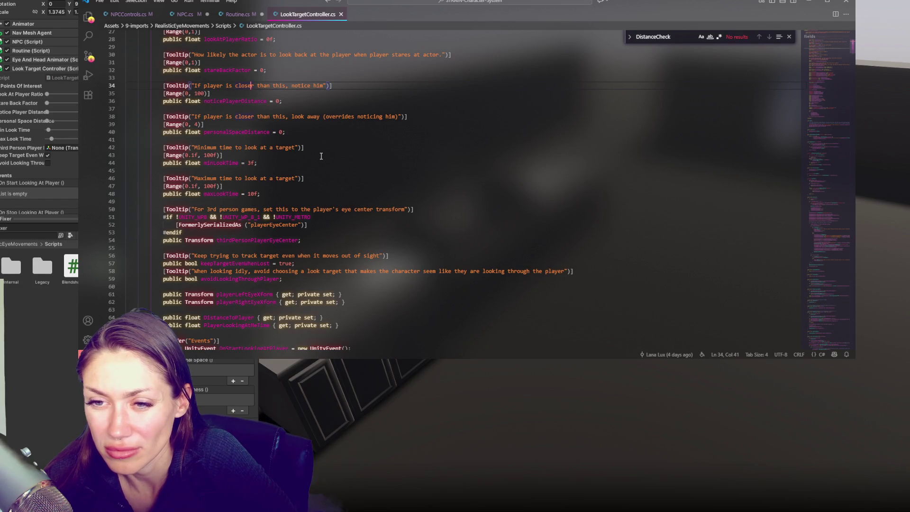
scroll(321, 156, "down", 4)
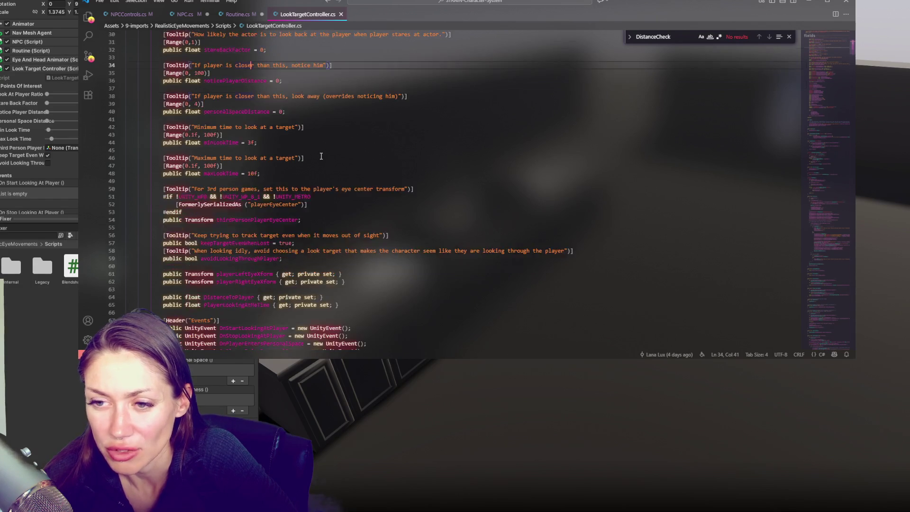
scroll(321, 155, "up", 4)
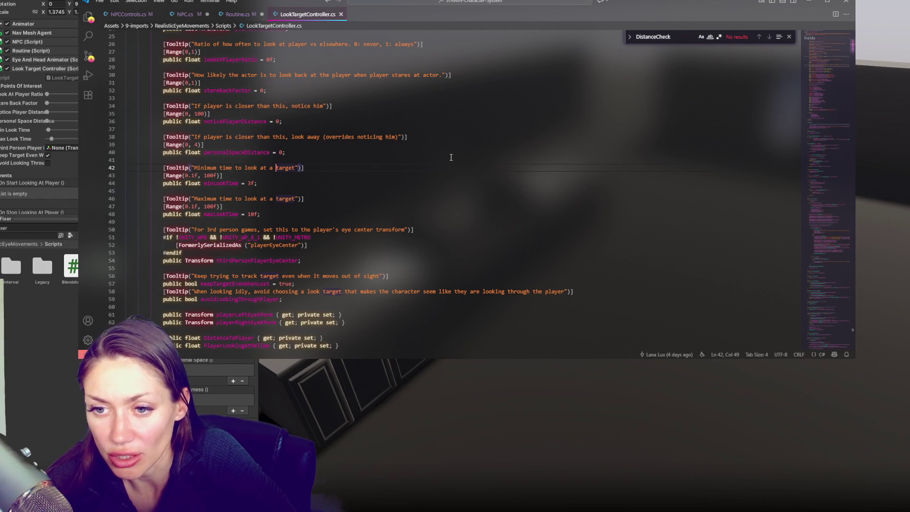
left_click(452, 157)
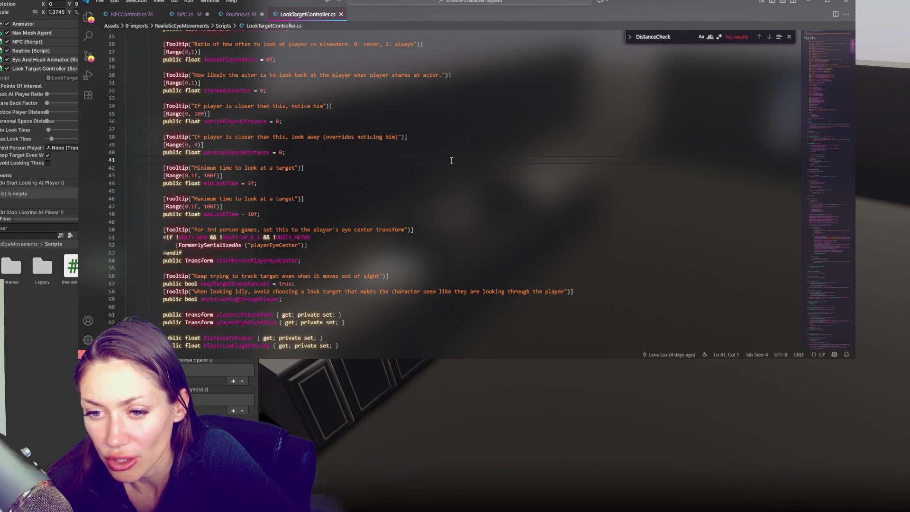
scroll(450, 161, "up", 3)
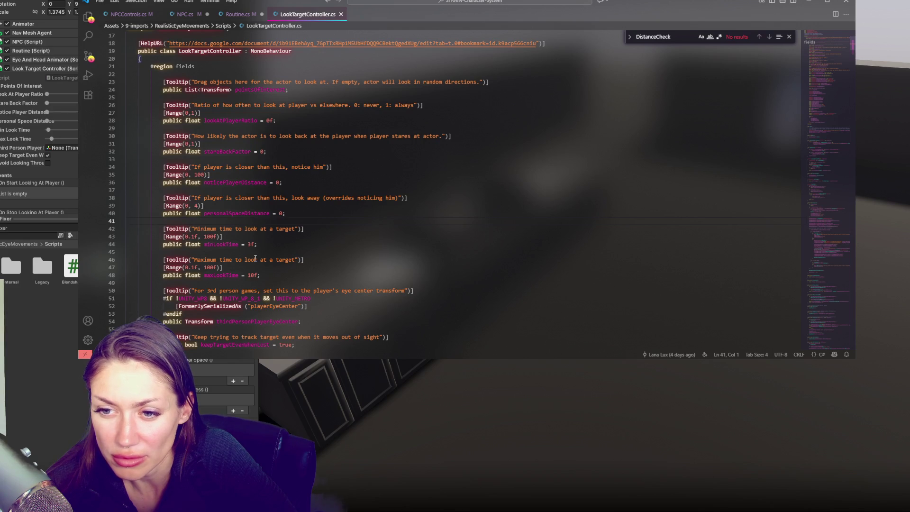
double_click(254, 260)
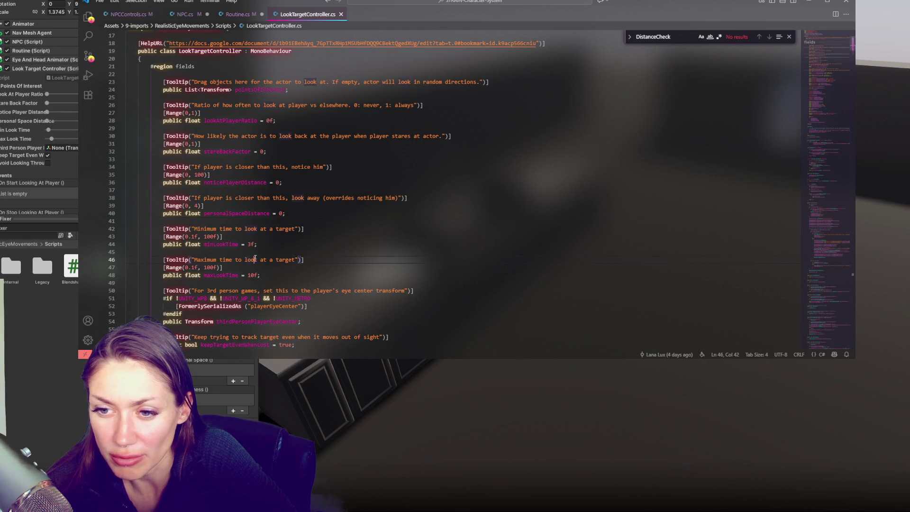
double_click(264, 229)
left_click(322, 231)
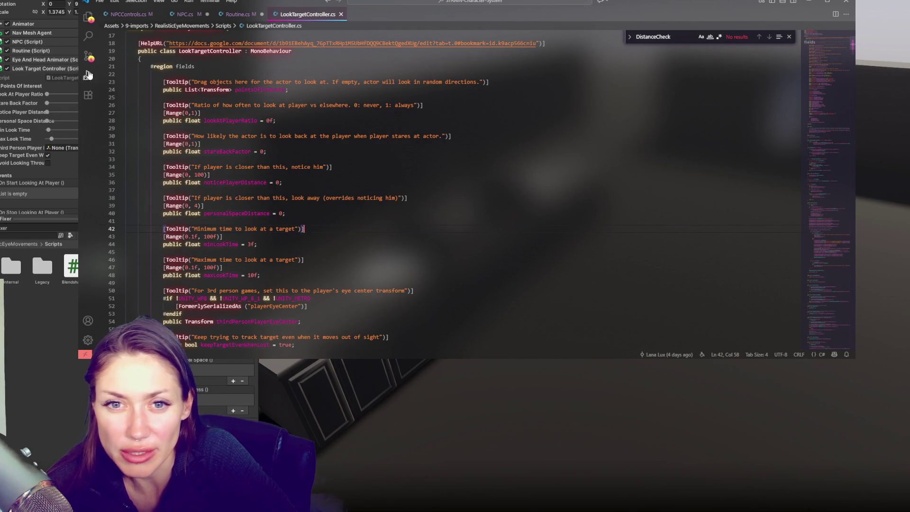
mouse_move(45, 93)
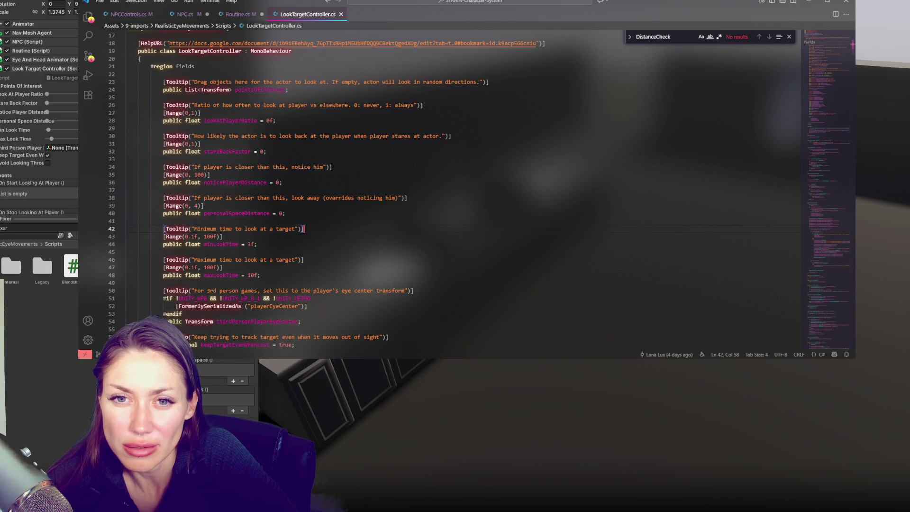
left_click_drag(73, 94, 103, 93)
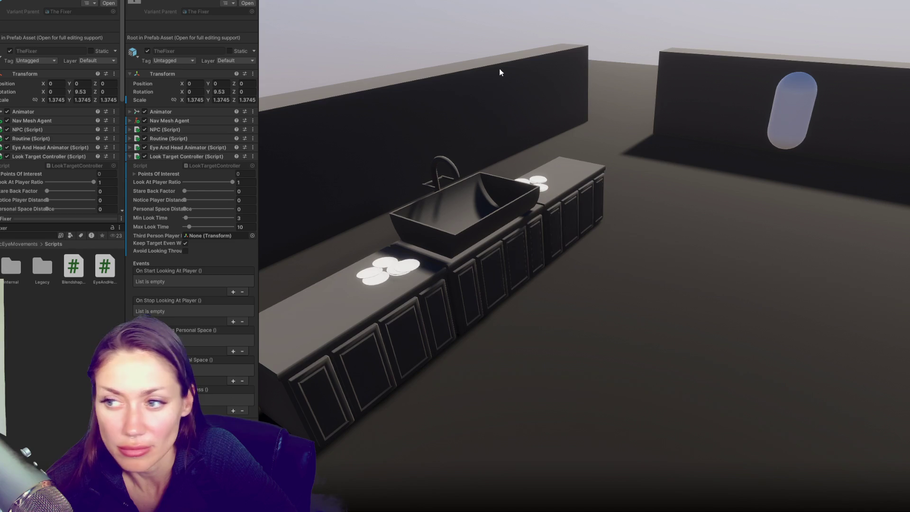
Drag The Fixer's Min Look Time slider down to 0.1.
scroll(57, 85, "down", 4)
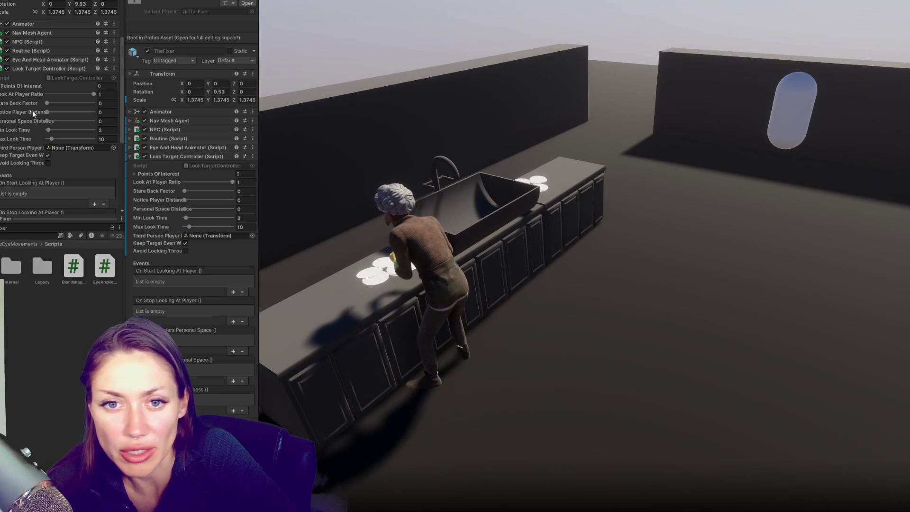
scroll(49, 127, "down", 1)
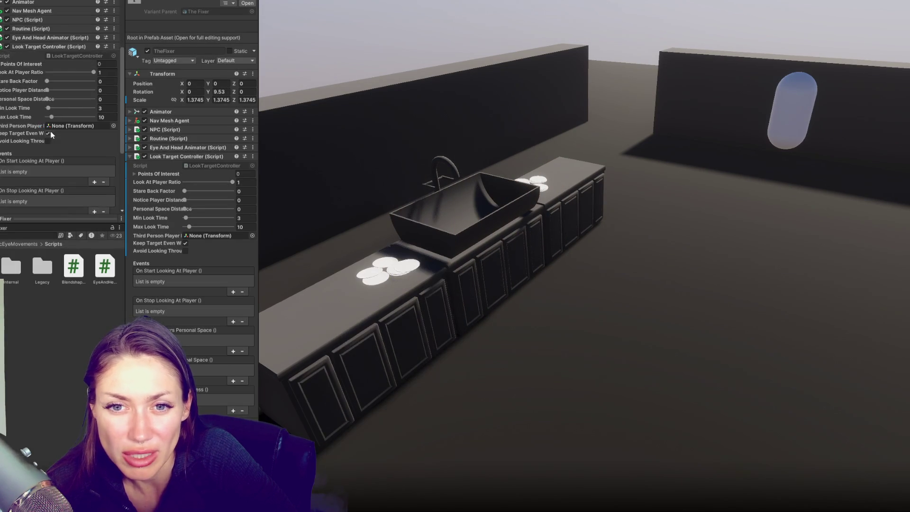
mouse_move(49, 108)
left_mouse_down()
mouse_move(31, 108)
mouse_move(169, 114)
left_mouse_up()
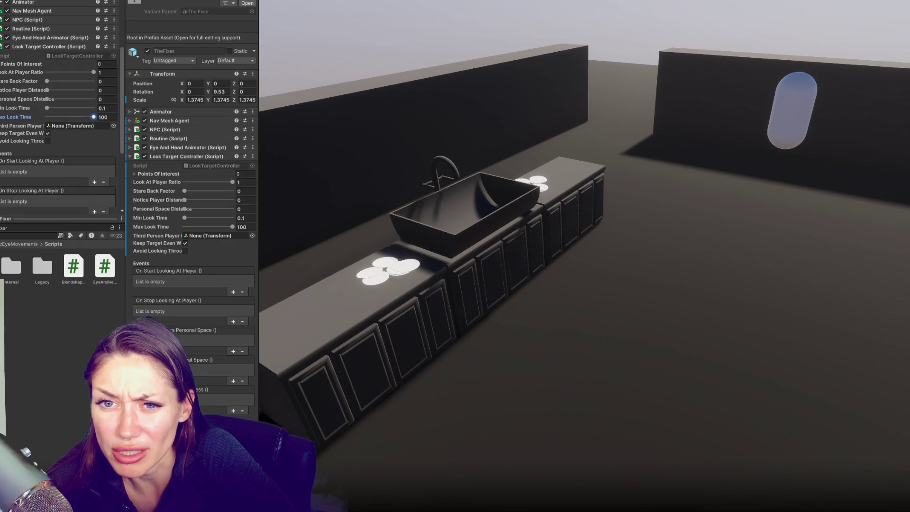
Enter 100 as The Fixer's Max Look Time and let the scripts recompile.
double_click(102, 117)
type("99")
key("BackSpace")
key("BackSpace")
type("100")
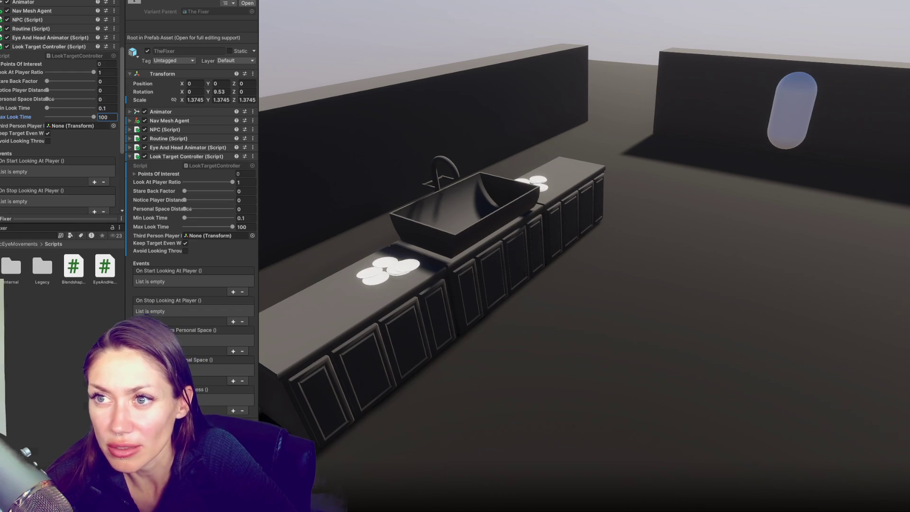
key("ctrl+p")
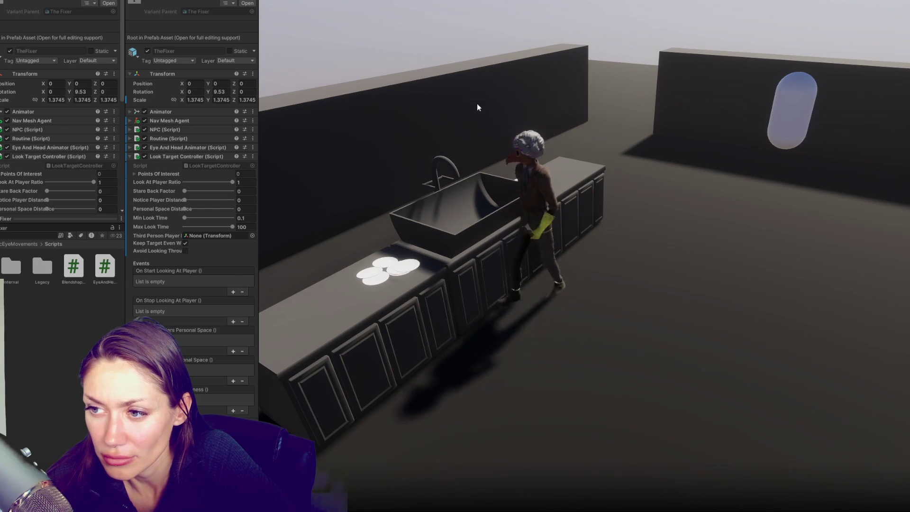
scroll(61, 76, "down", 2)
scroll(61, 76, "down", 2)
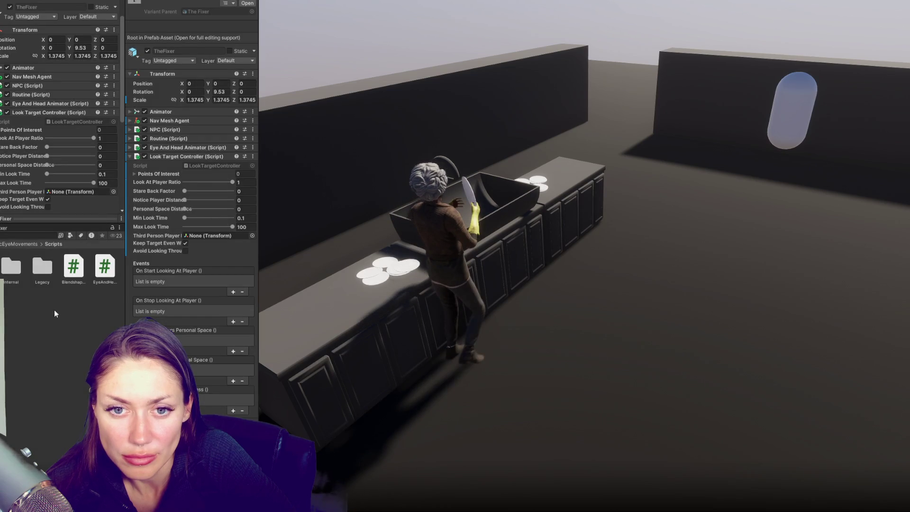
key("alt+Tab")
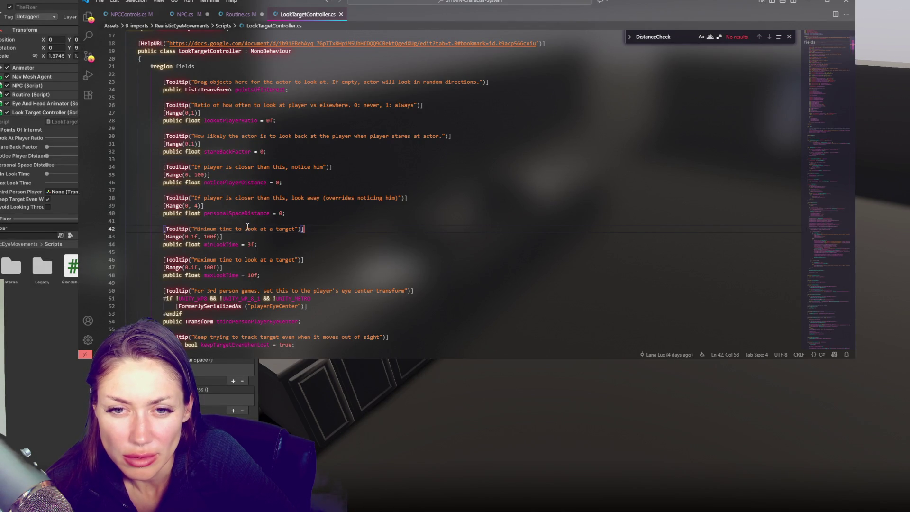
Enable Avoid Looking Through on The Fixer's Look Target Controller.
mouse_move(23, 199)
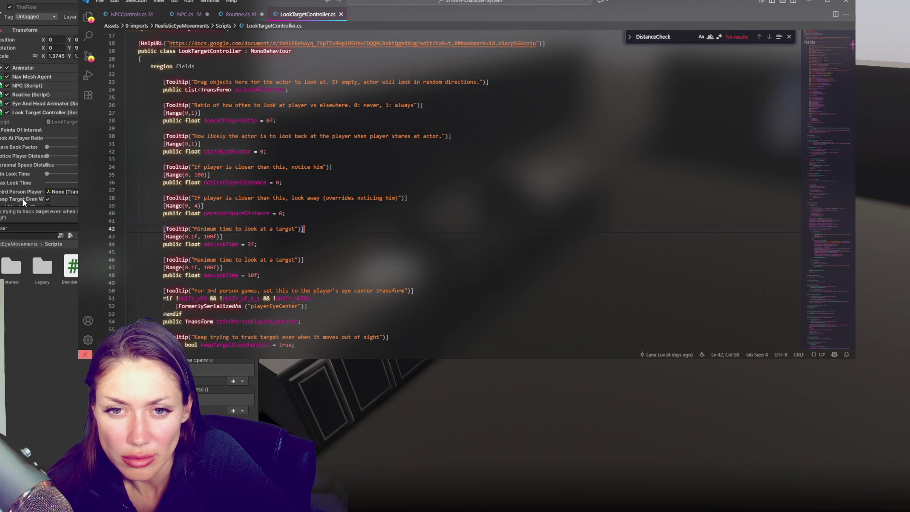
left_click(10, 189)
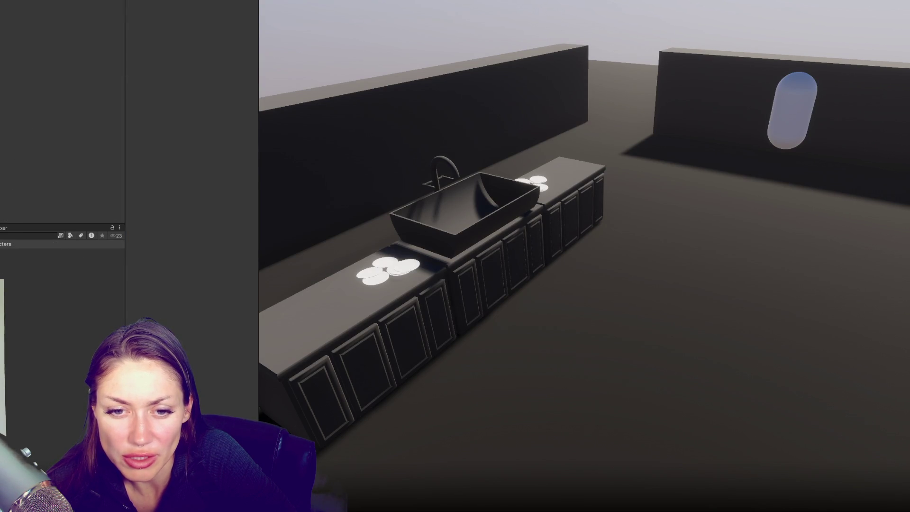
scroll(60, 118, "down", 5)
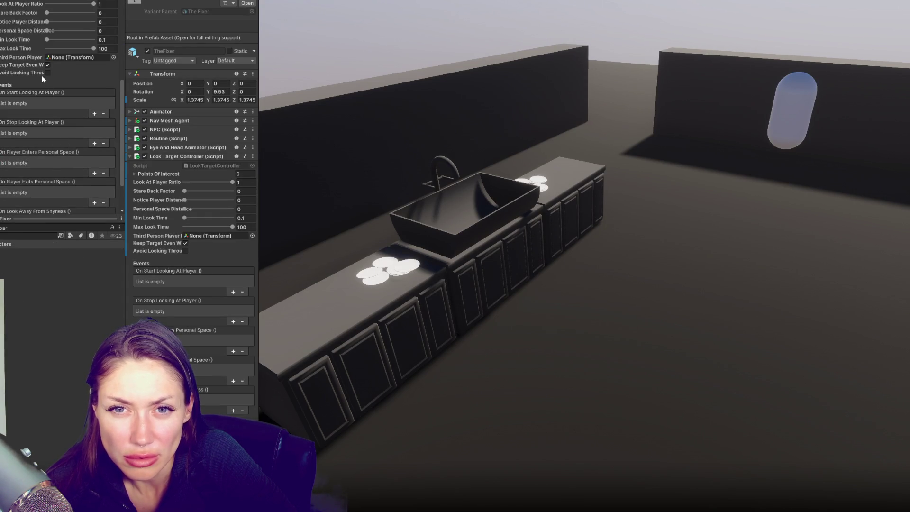
mouse_move(41, 64)
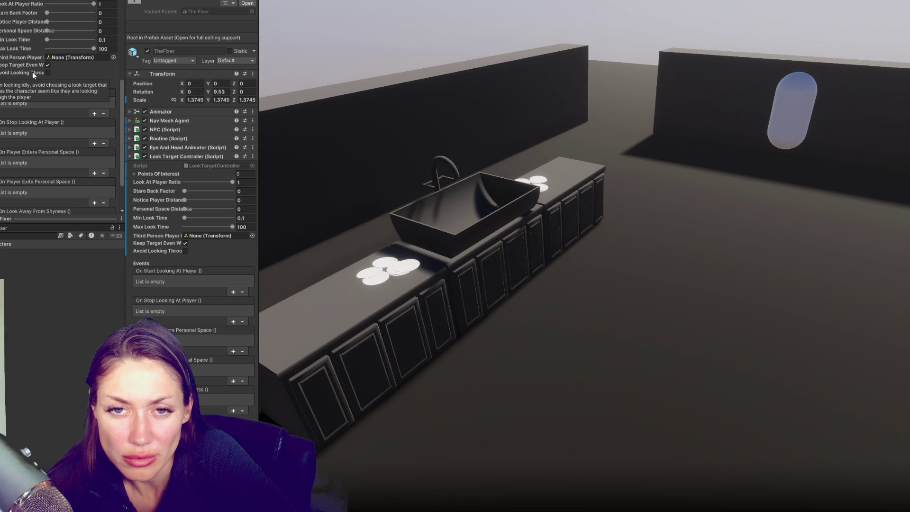
left_click(47, 72)
Locate the LookTargetController script among the project assets.
scroll(37, 142, "down", 3)
scroll(37, 143, "up", 7)
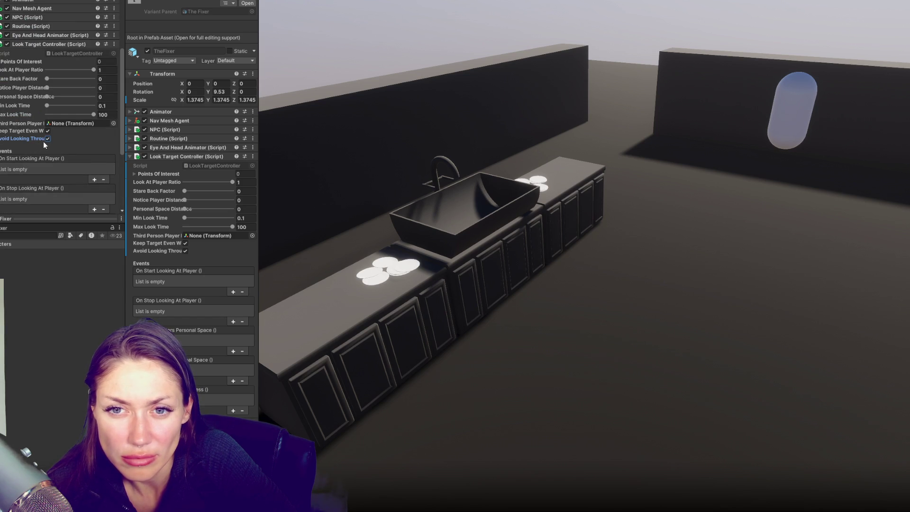
mouse_move(71, 137)
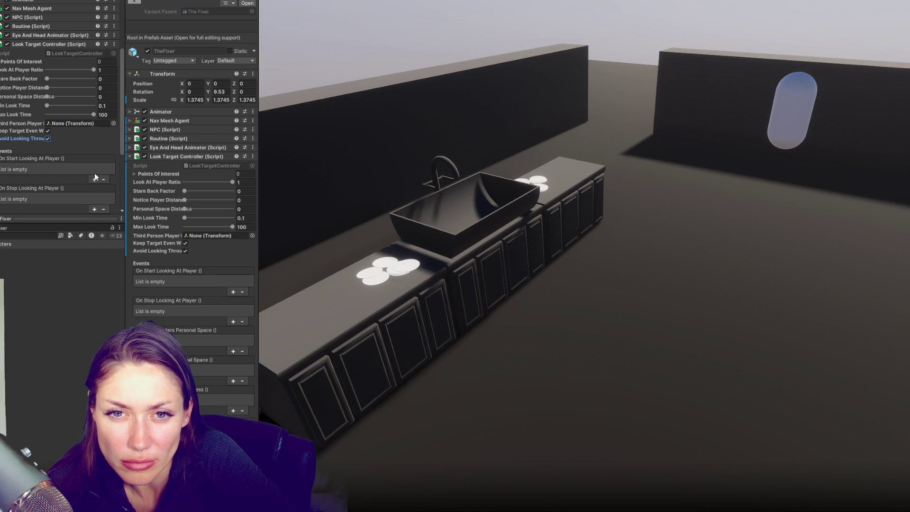
left_click(87, 55)
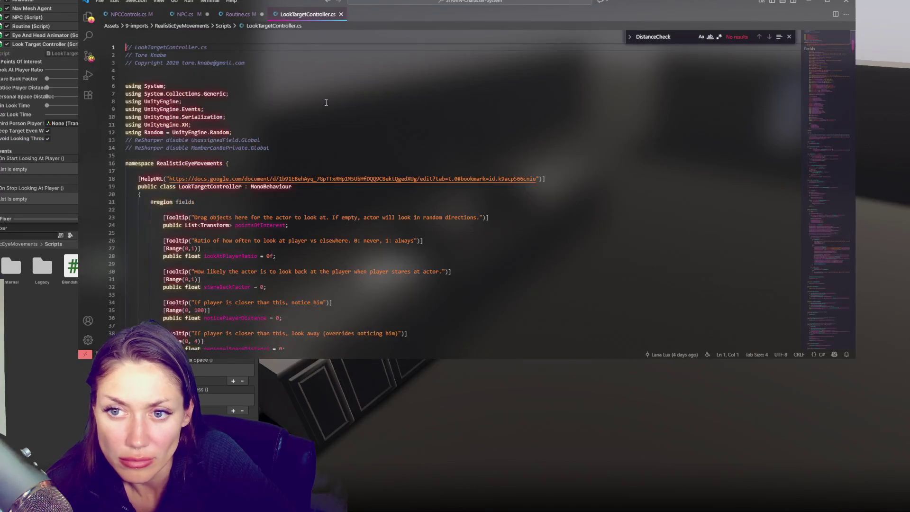
Search for maxLookTime and step to its Random.Range use in UpdateLookTarget (match 8 of 11).
scroll(328, 190, "down", 10)
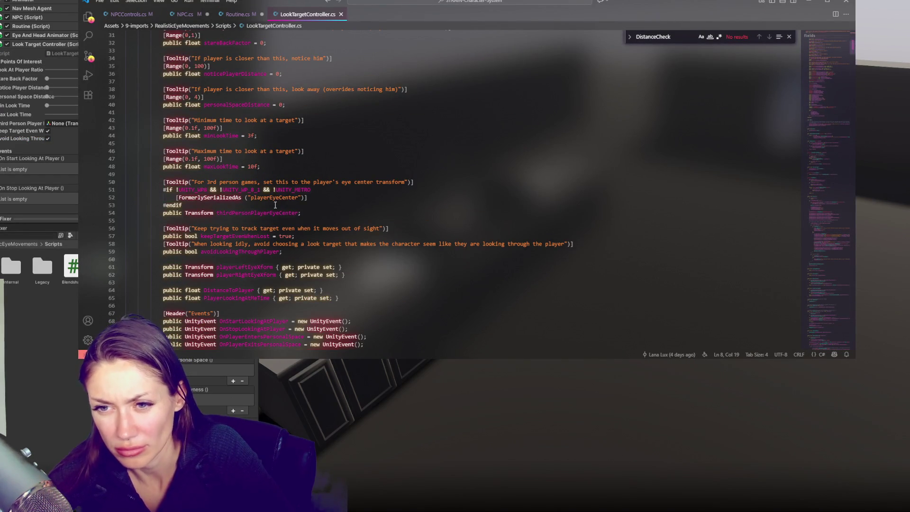
scroll(328, 190, "down", 5)
scroll(258, 104, "up", 2)
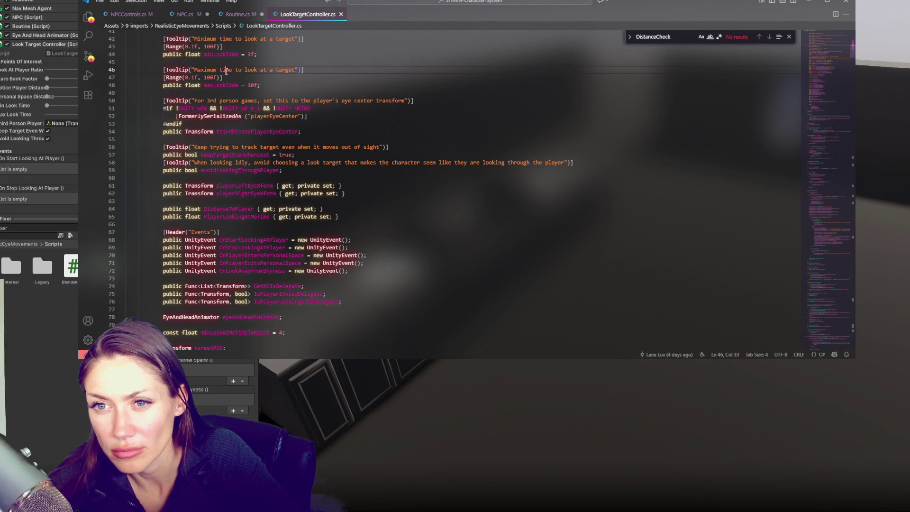
left_click(220, 86)
key("ctrl+f")
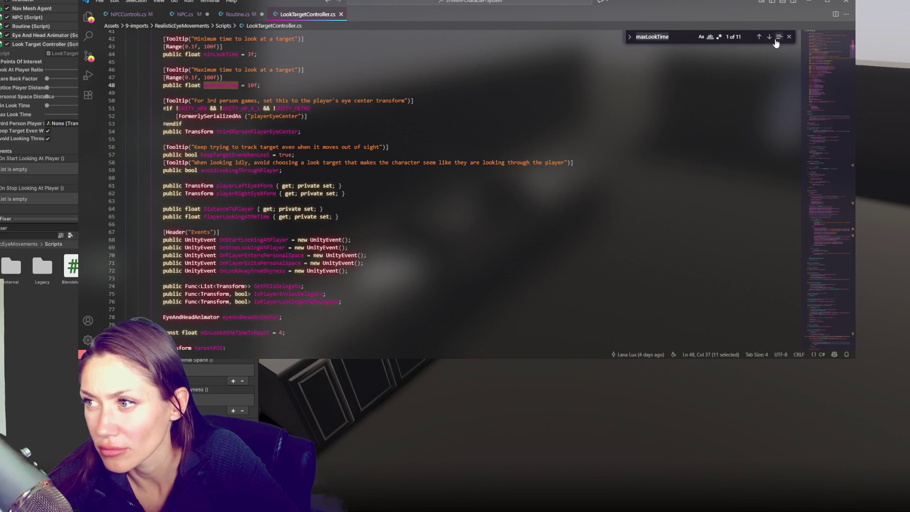
left_click(769, 37)
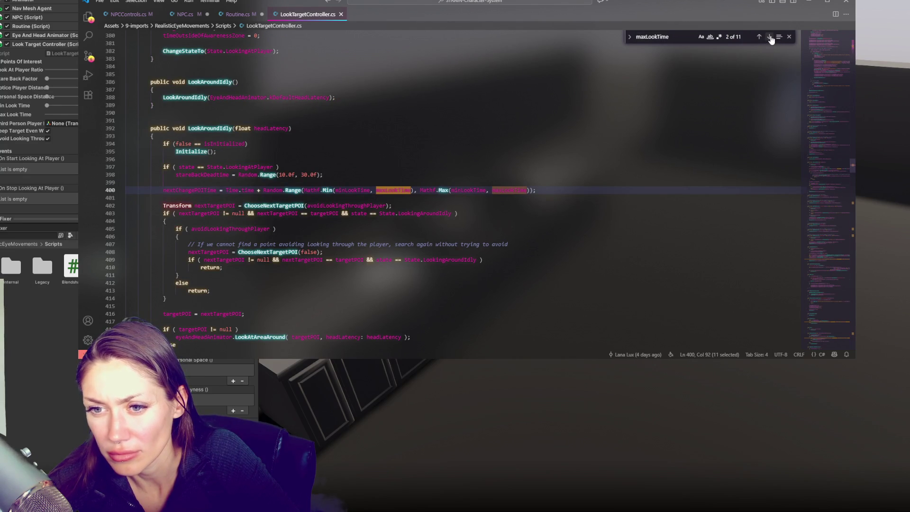
left_click(770, 37)
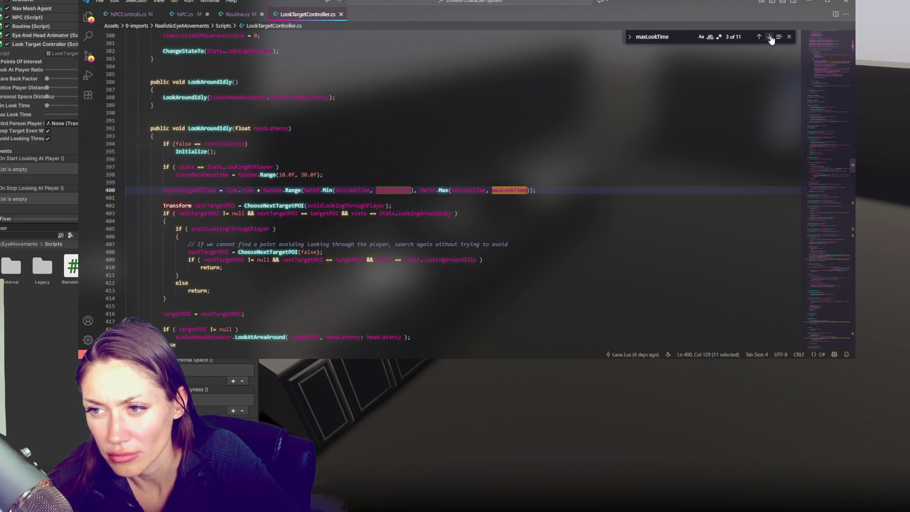
left_click(770, 37)
left_click(769, 37)
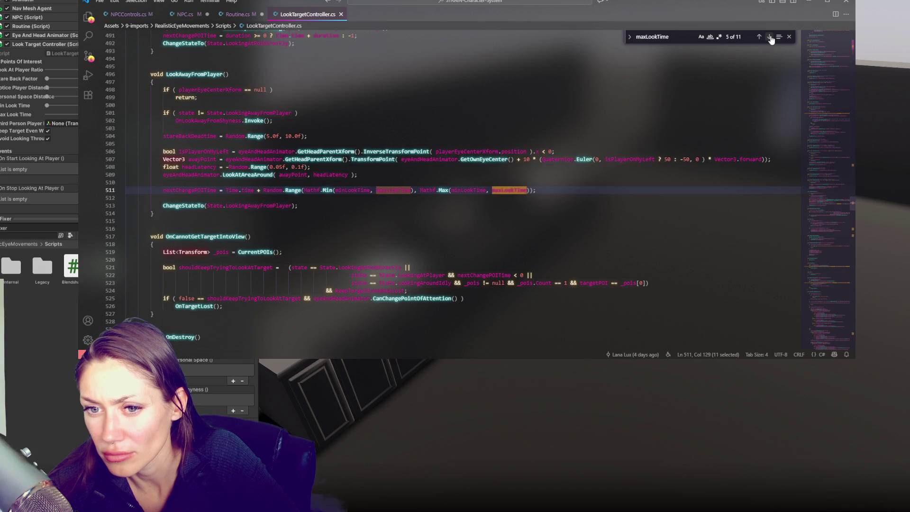
left_click(770, 37)
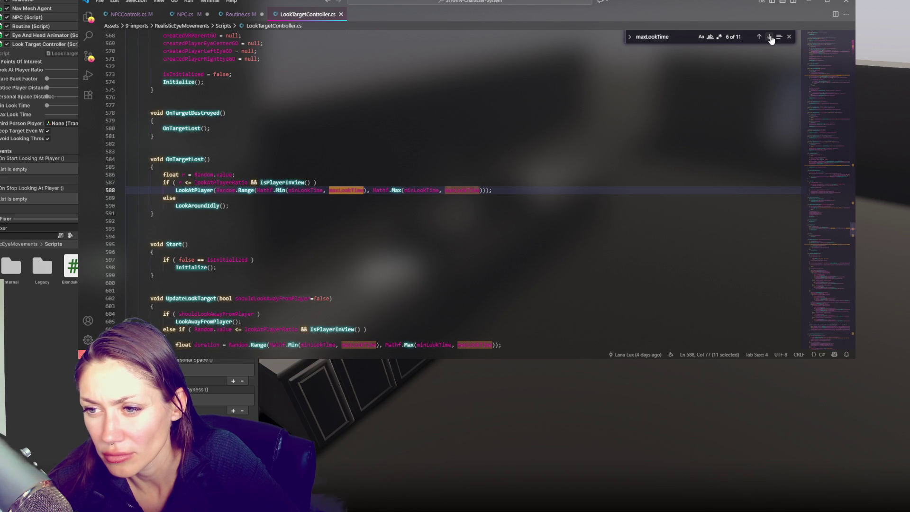
left_click(769, 38)
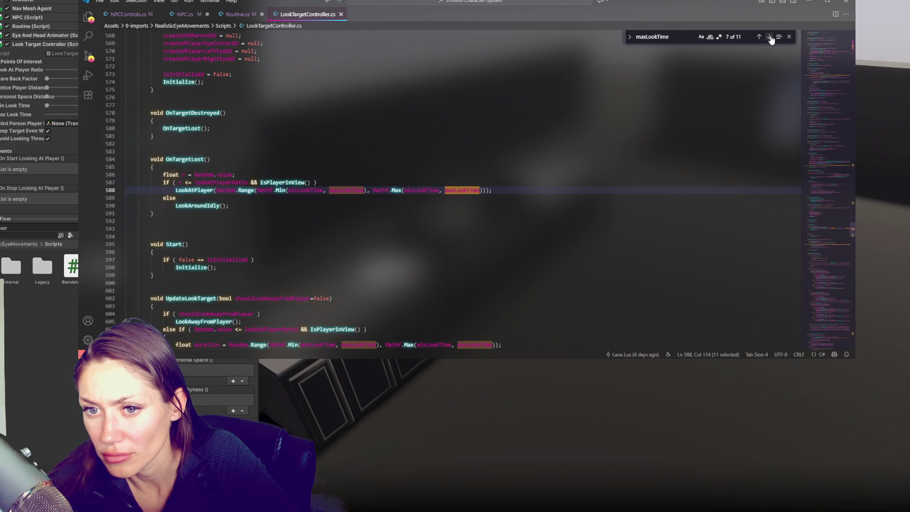
left_click(770, 38)
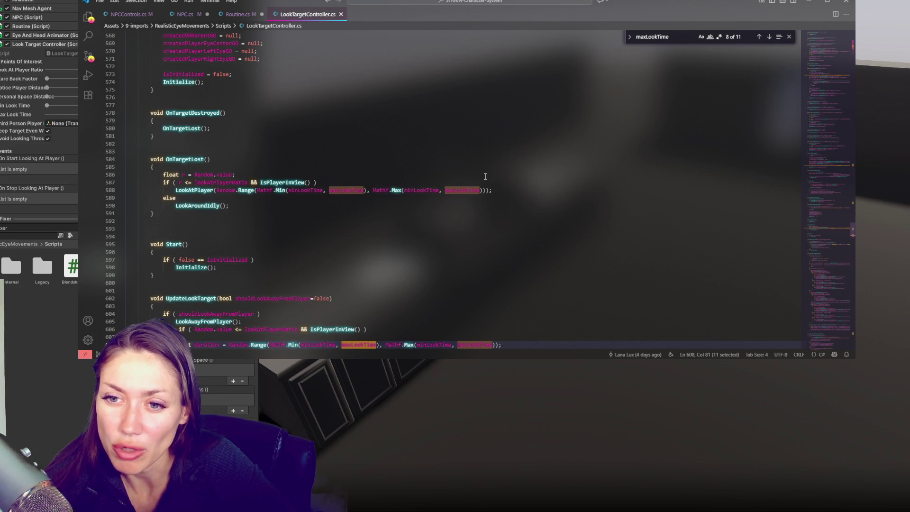
scroll(485, 176, "down", 5)
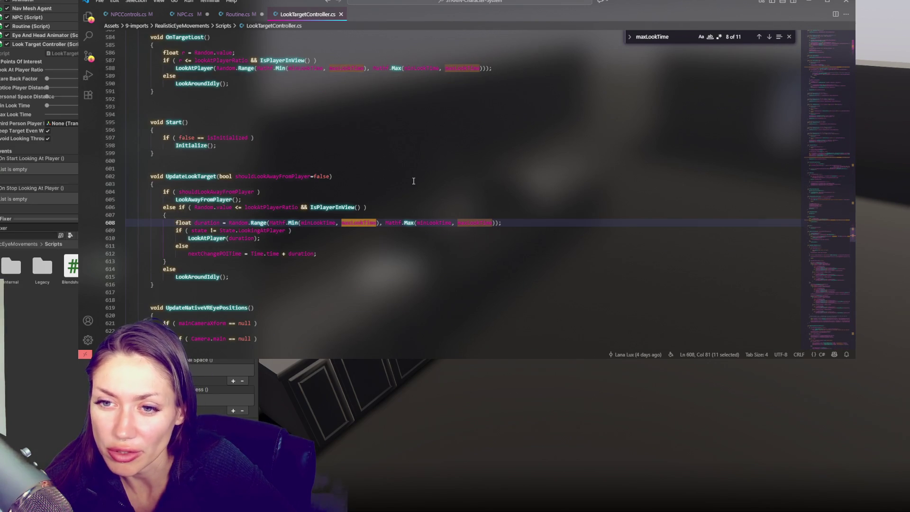
Highlight the duration variable on line 608, then search for the LookAtPlayer call on line 610.
scroll(413, 181, "down", 5)
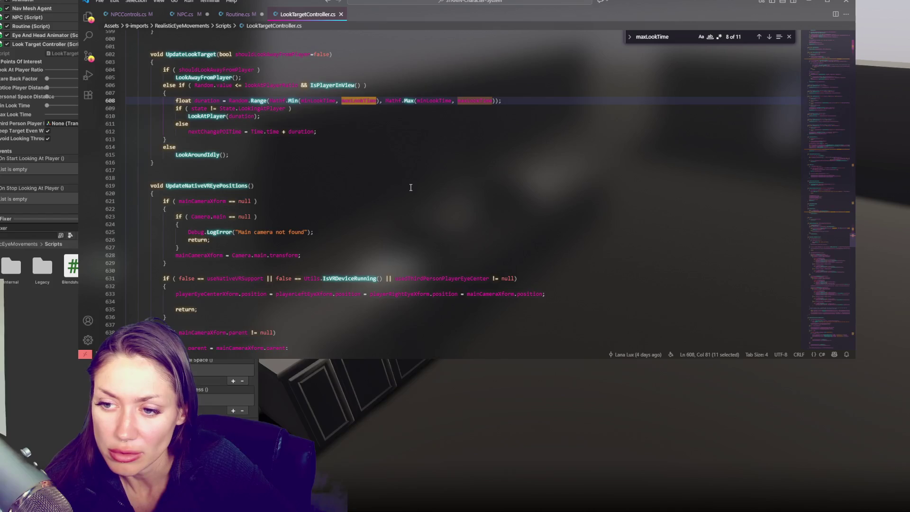
scroll(410, 187, "down", 5)
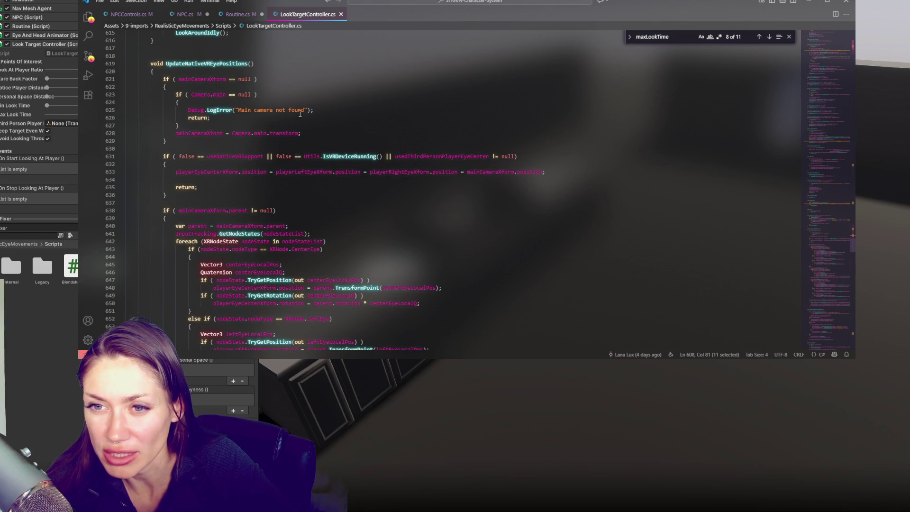
scroll(194, 68, "down", 20)
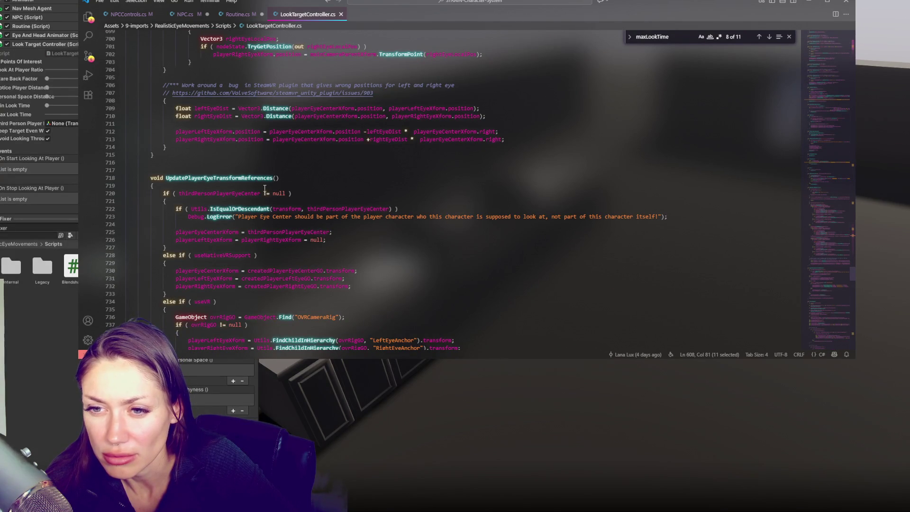
scroll(264, 188, "down", 10)
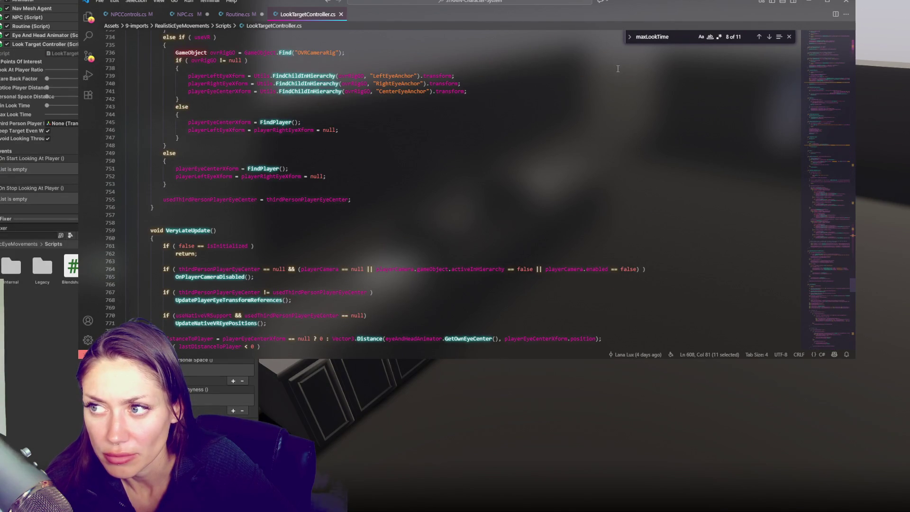
left_click(769, 38)
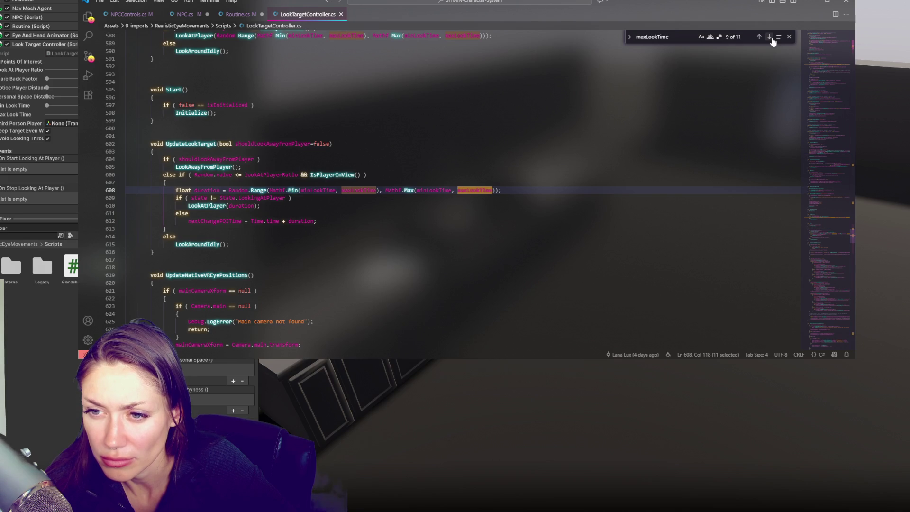
double_click(209, 190)
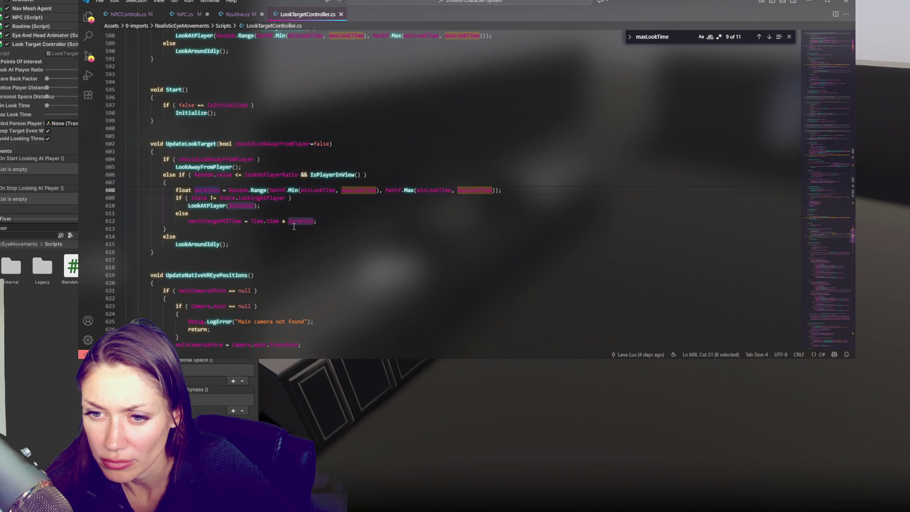
double_click(220, 206)
key("ctrl+f")
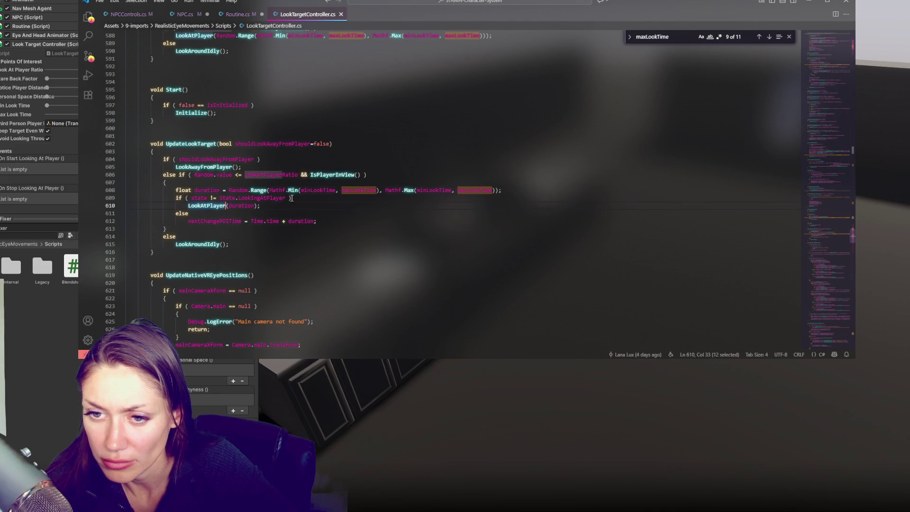
left_click(768, 37)
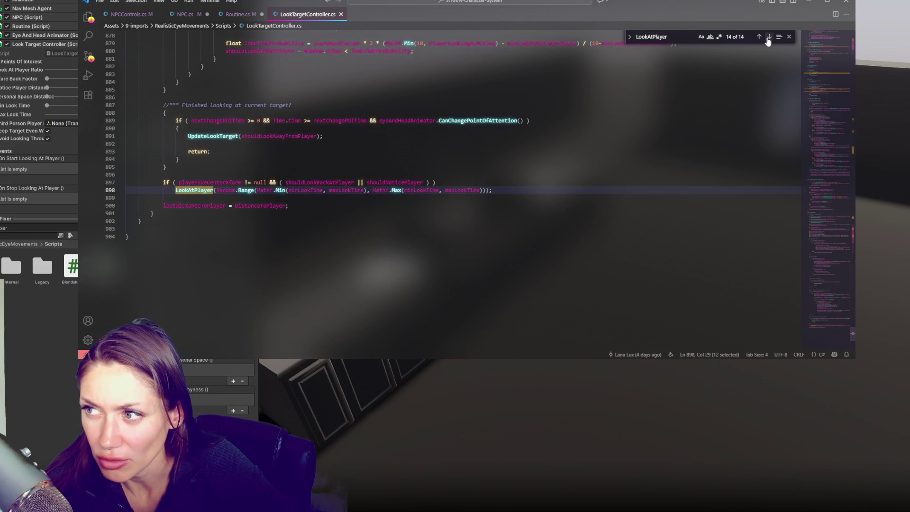
left_click(767, 38)
left_click(768, 38)
left_click(768, 38)
left_click(768, 38)
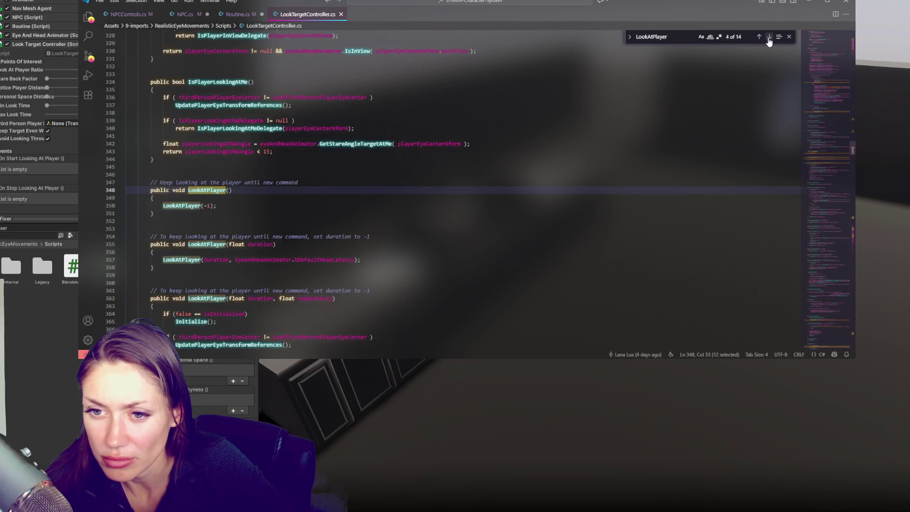
left_click(227, 207)
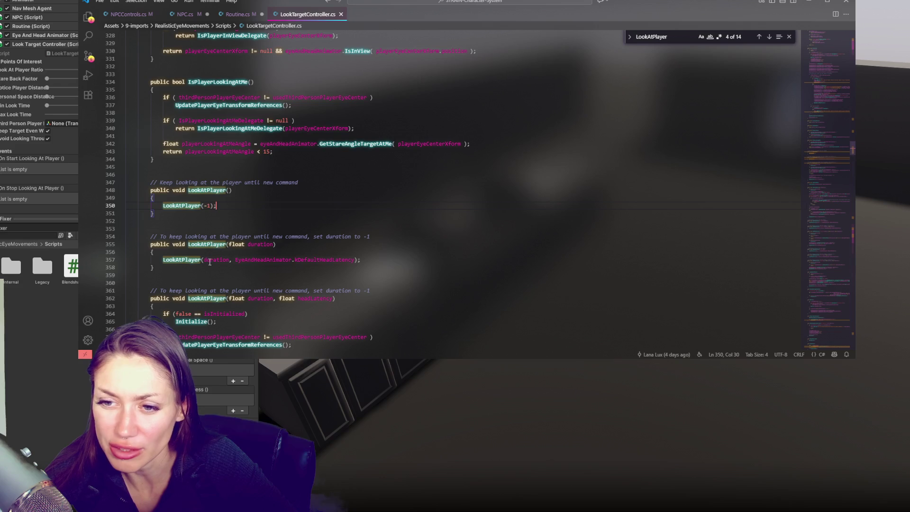
double_click(172, 260)
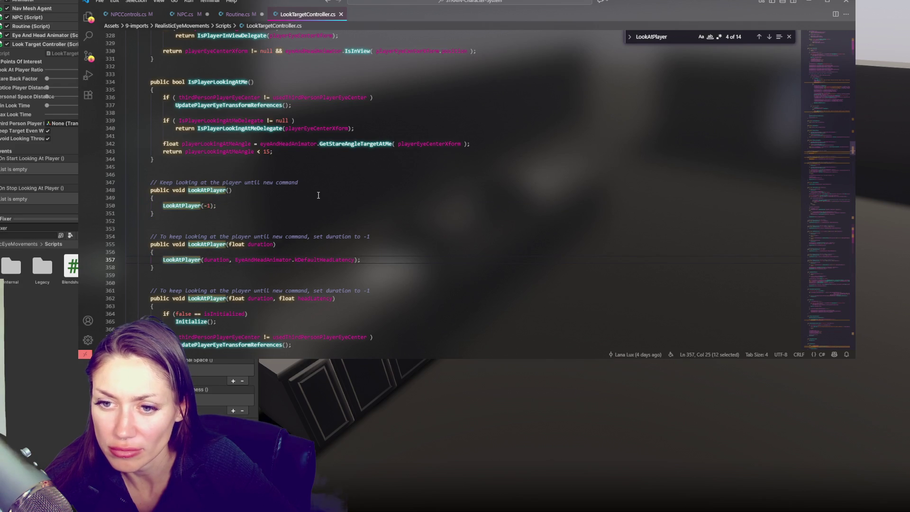
scroll(473, 94, "up", 20)
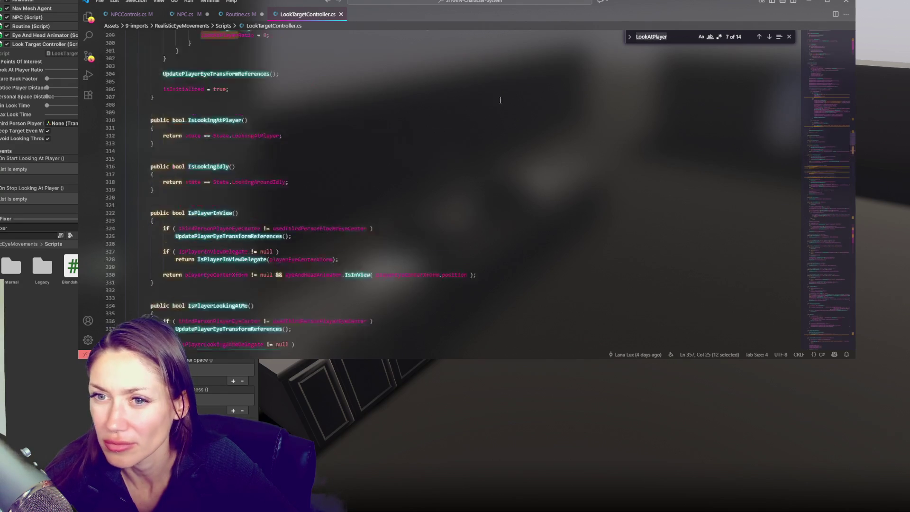
scroll(459, 90, "up", 20)
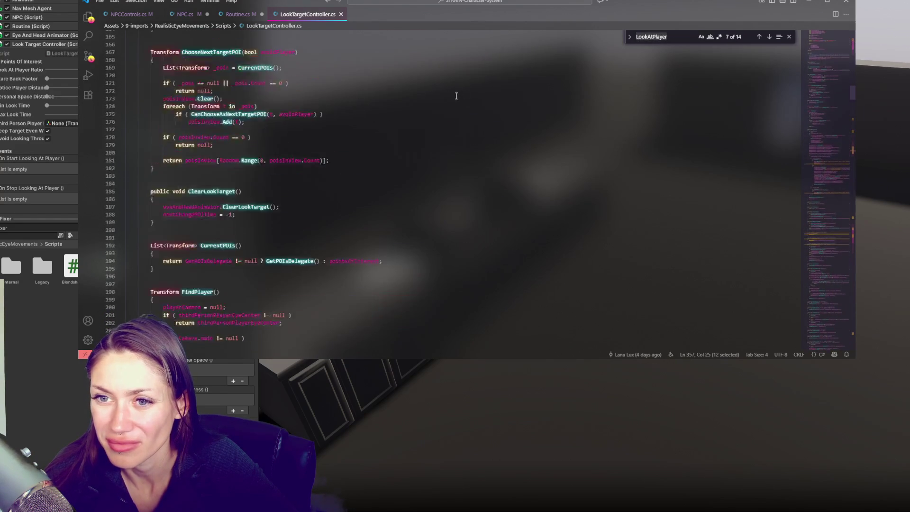
scroll(443, 96, "up", 15)
left_click(443, 90)
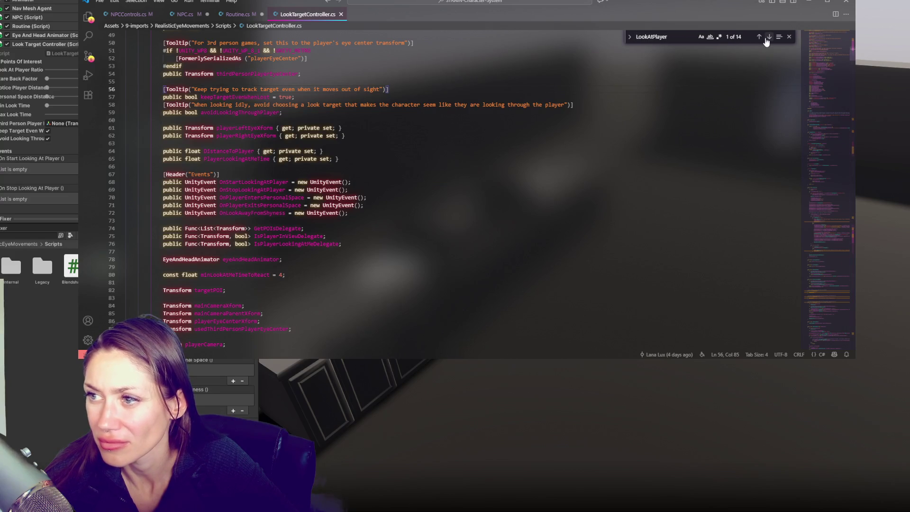
left_click(768, 38)
left_click(768, 37)
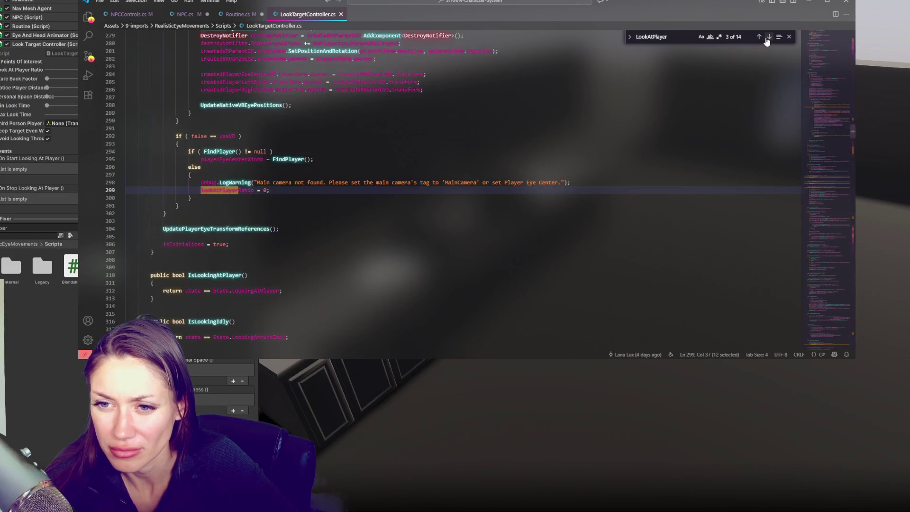
left_click(768, 37)
left_click(767, 37)
left_click(767, 37)
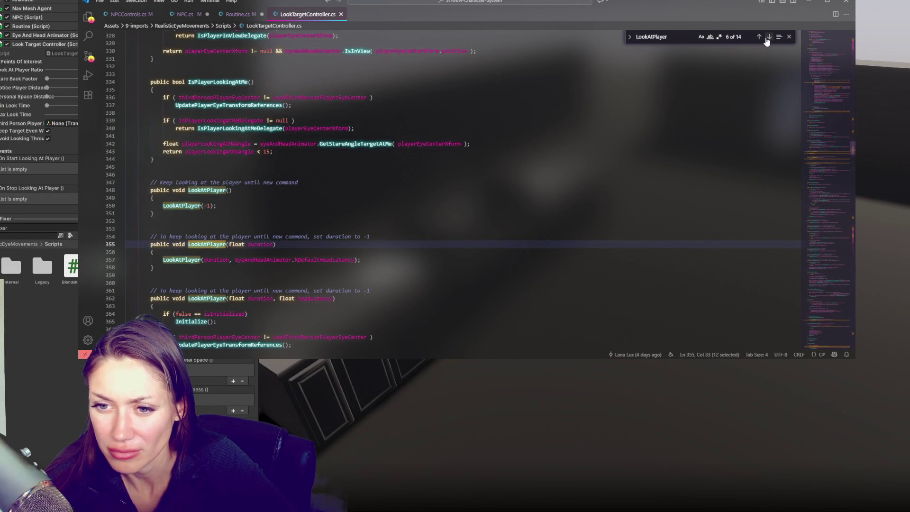
left_click(768, 38)
left_click(767, 38)
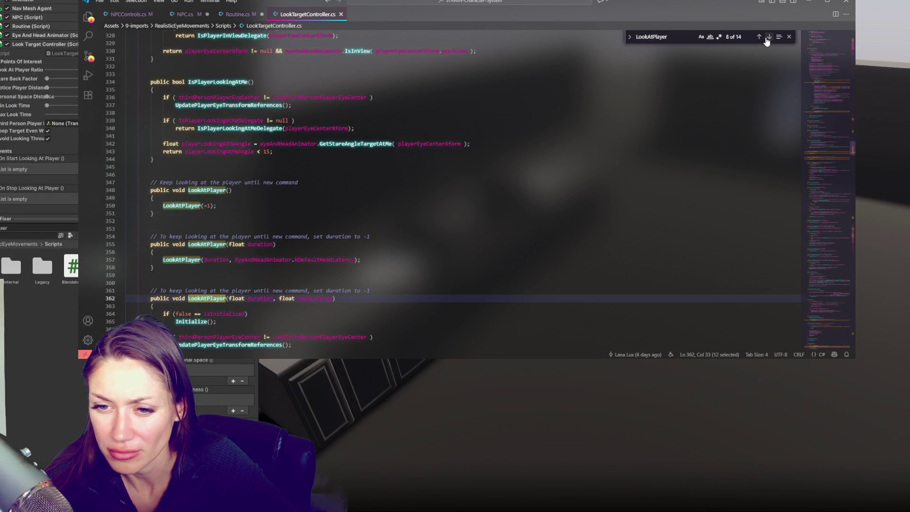
left_click(768, 37)
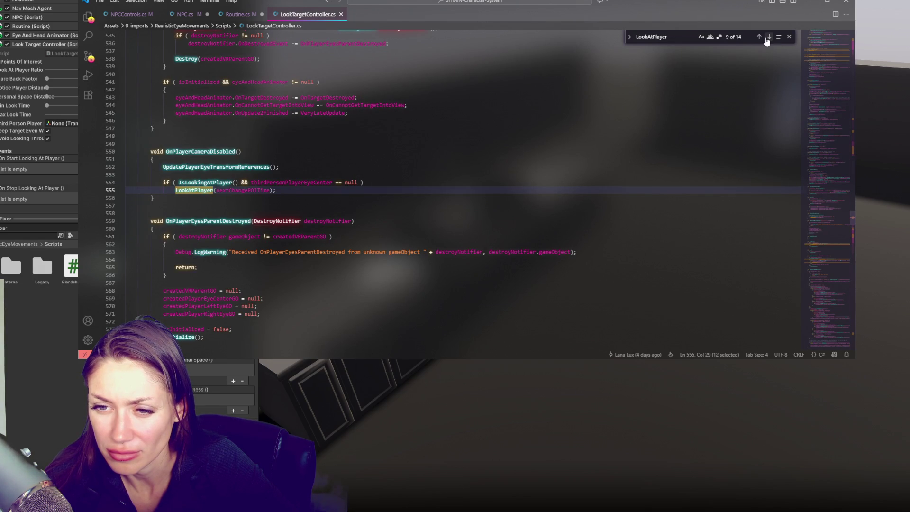
left_click(768, 37)
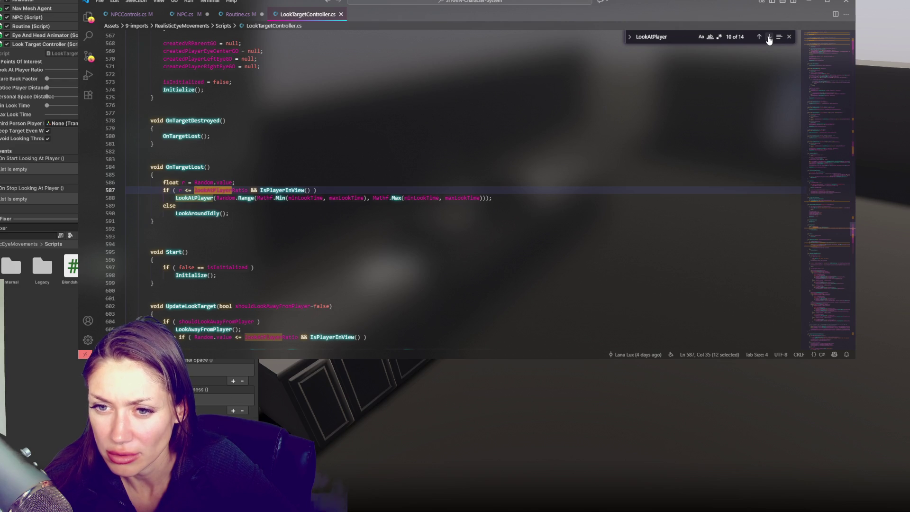
left_click(768, 37)
left_click(768, 37)
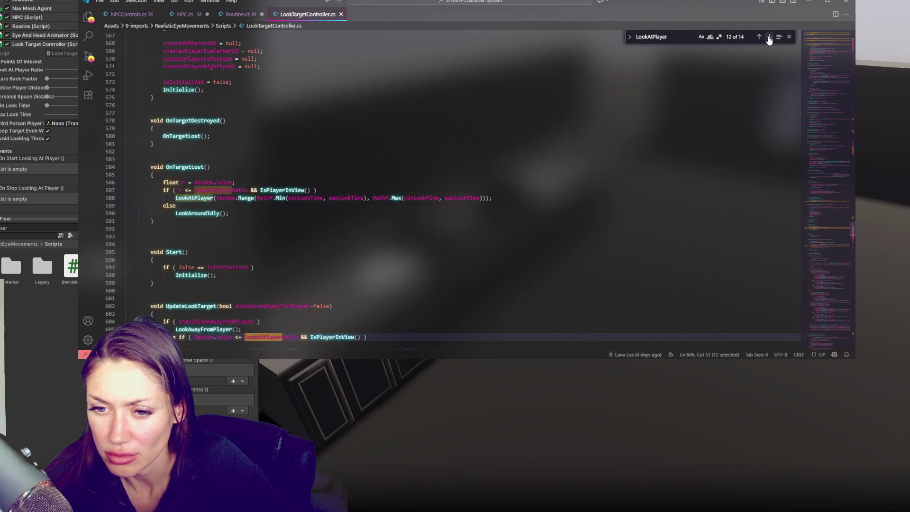
scroll(431, 186, "down", 5)
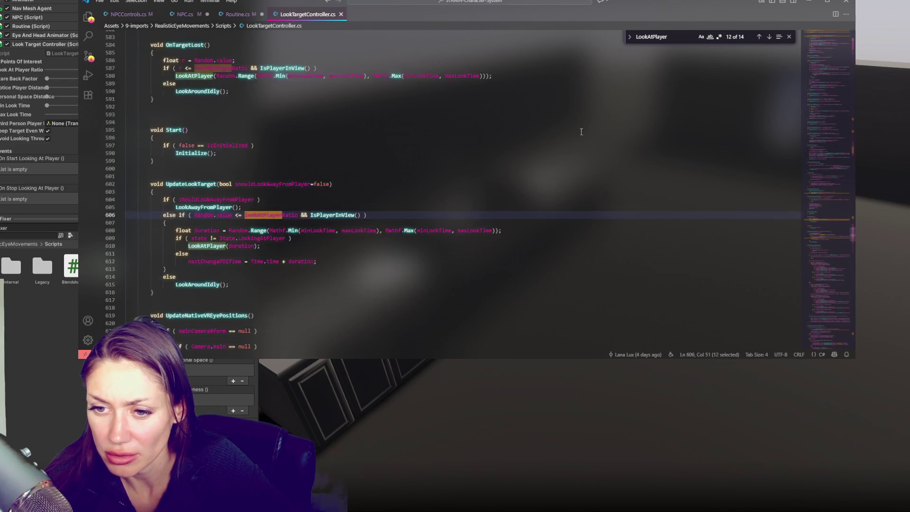
left_click(769, 36)
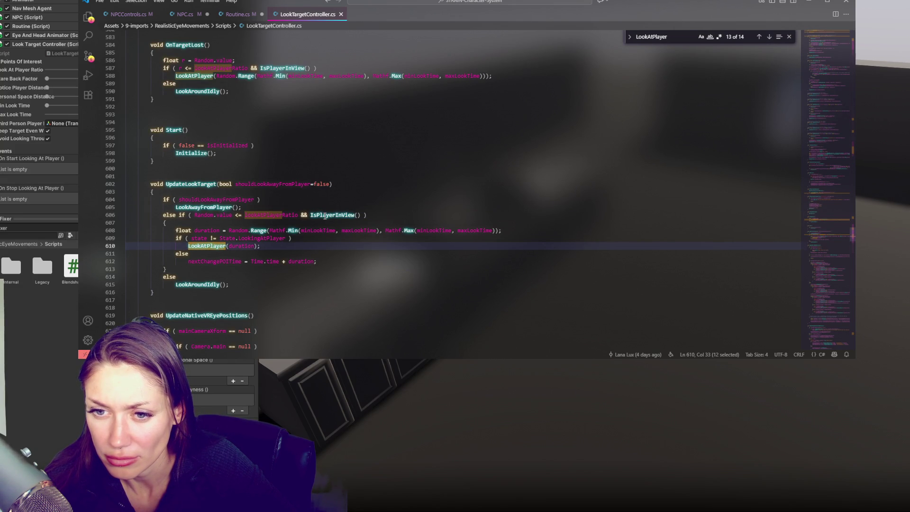
left_click(154, 191)
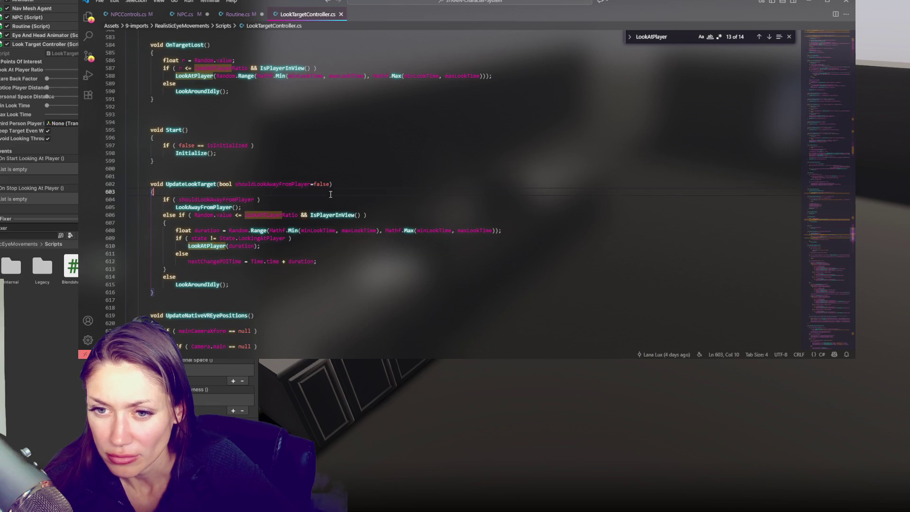
left_click_drag(826, 210, 830, 63)
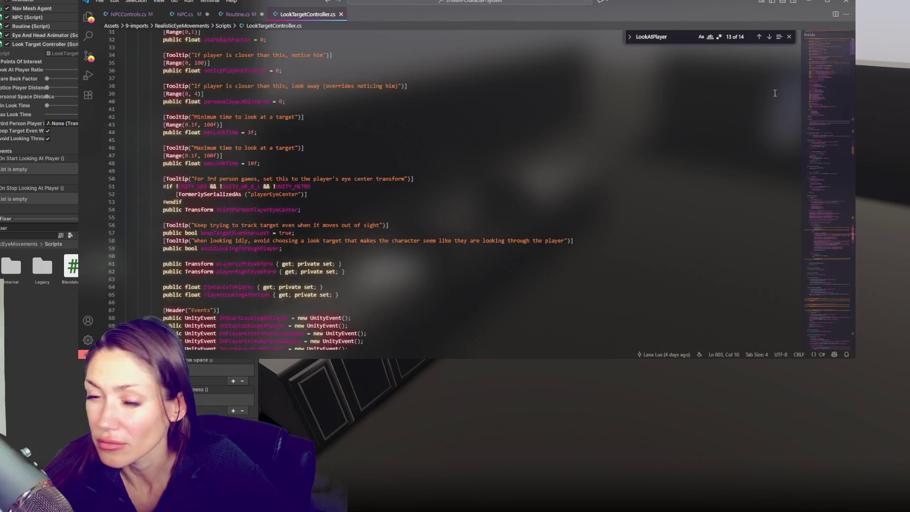
Declare 'public bool isOnTimer = false;' below #endregion and save LookTargetController.cs.
scroll(420, 155, "down", 10)
scroll(419, 155, "down", 5)
left_click(370, 198)
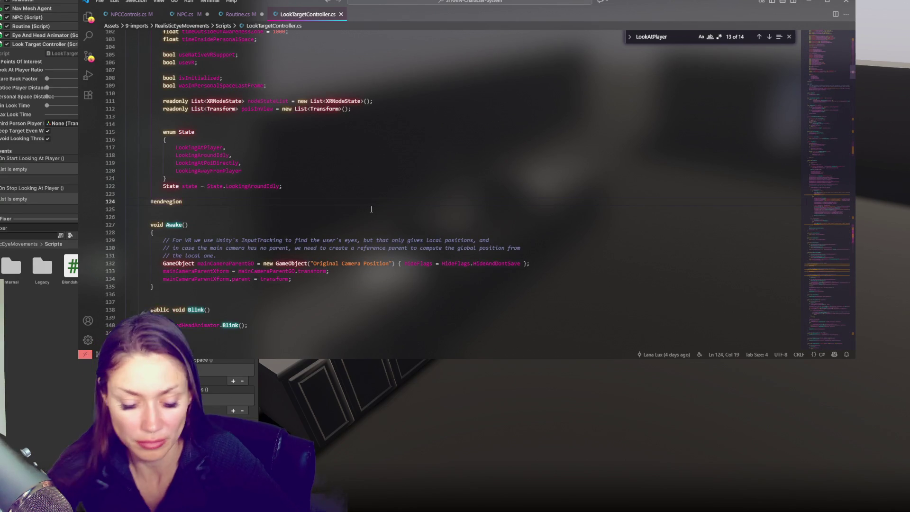
key("Return")
key("Return")
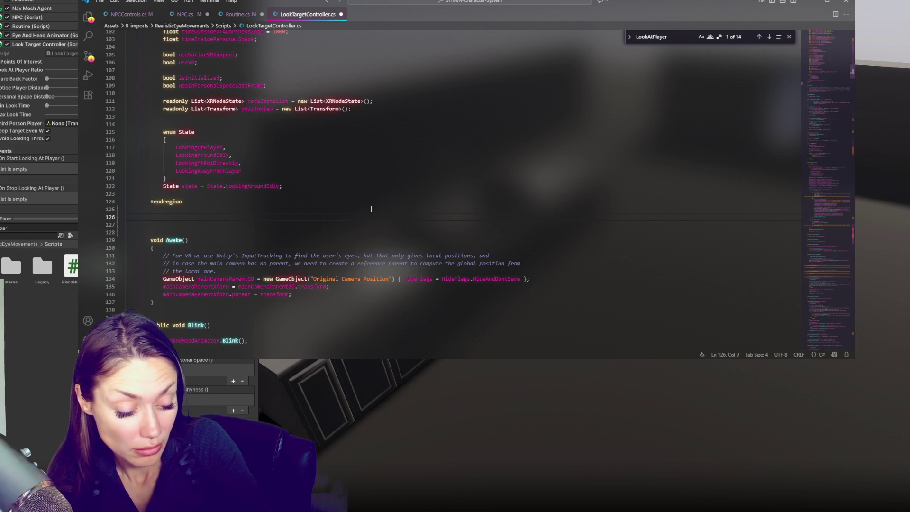
type("public ")
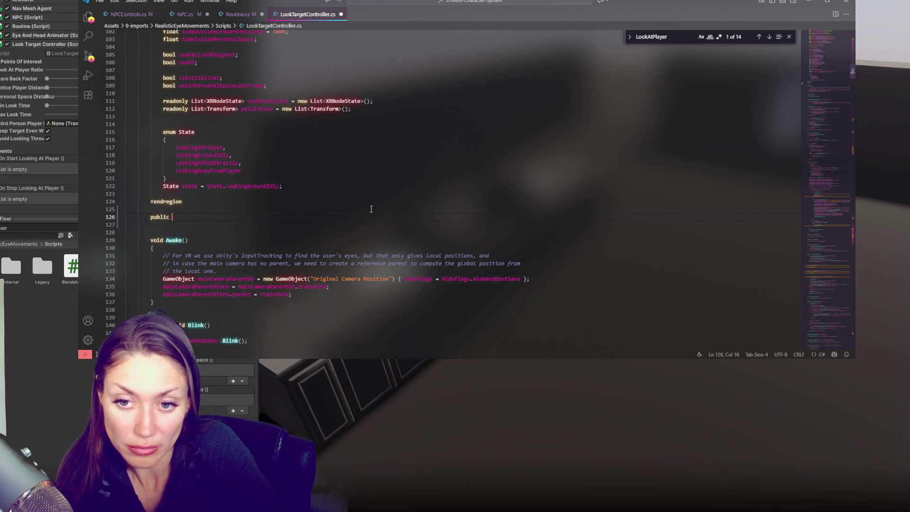
type("bool ")
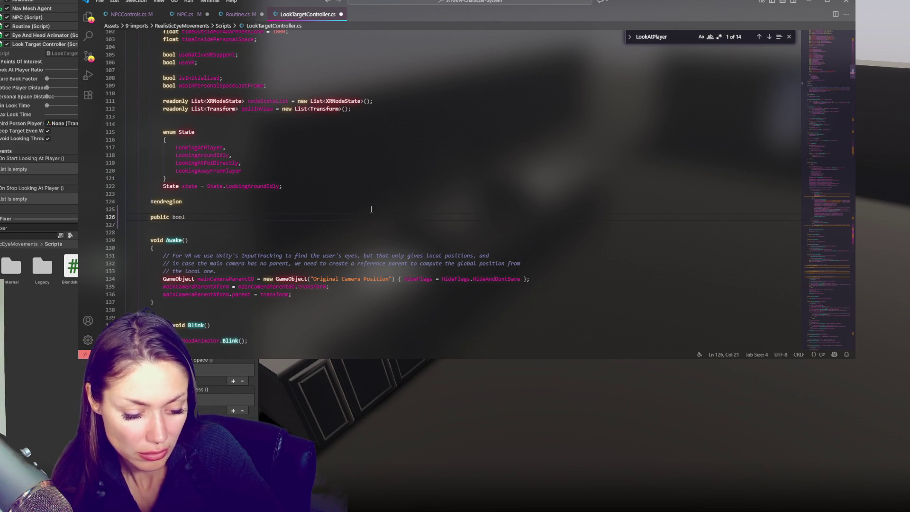
type("timedLookat")
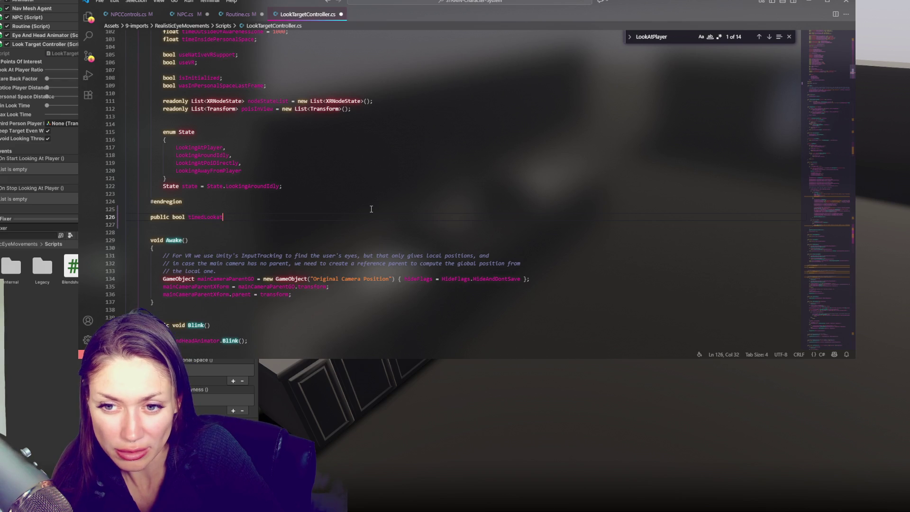
key("BackSpace")
key("BackSpace")
key("BackSpace")
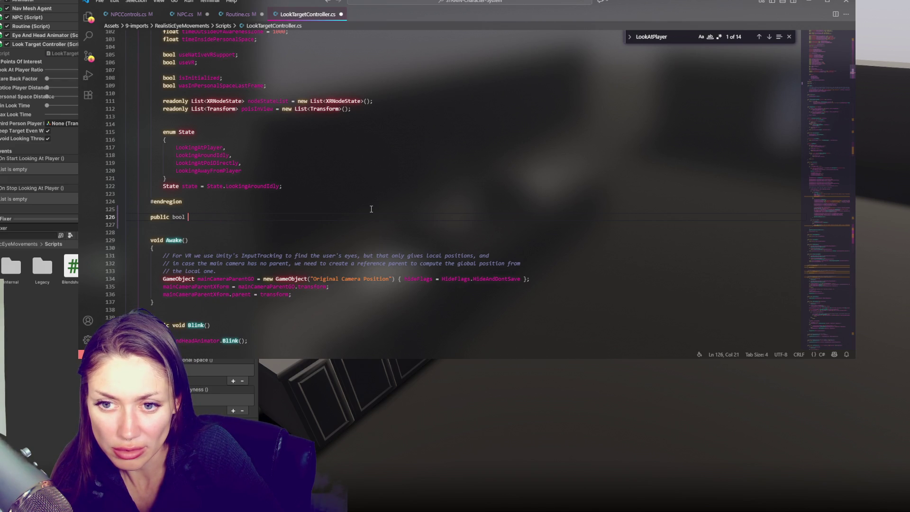
type("isOnTimer = f")
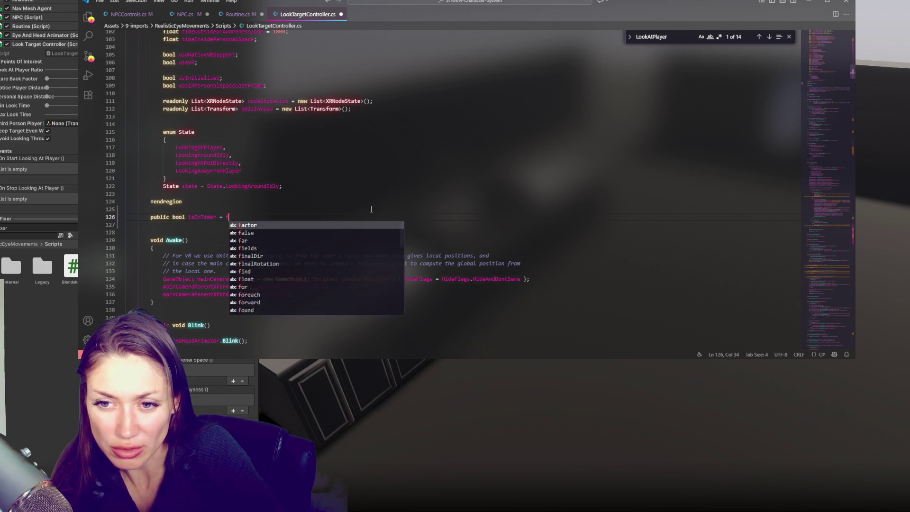
type("alse;")
key("ctrl+s")
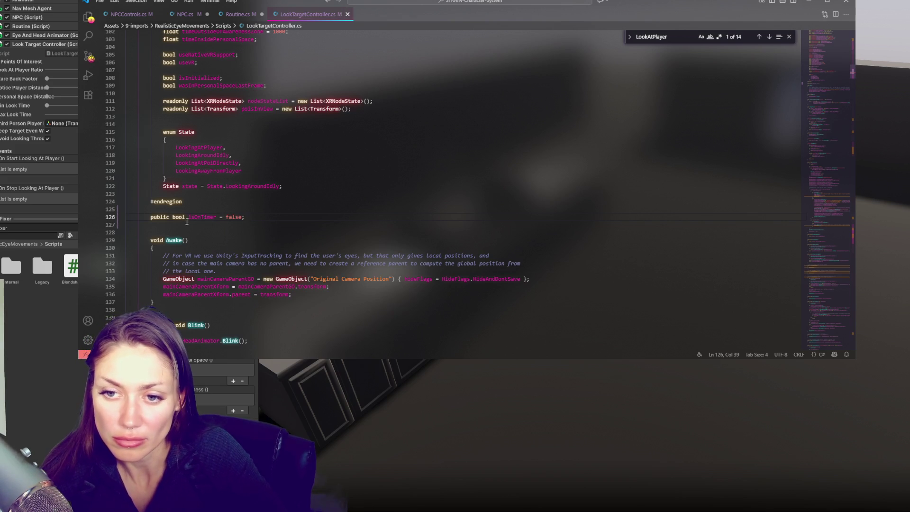
left_click(768, 37)
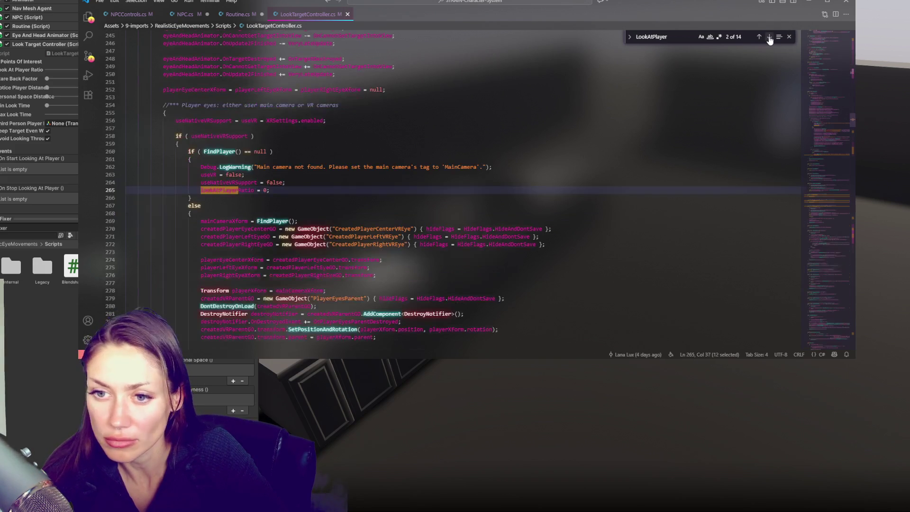
left_click(769, 38)
left_click(770, 38)
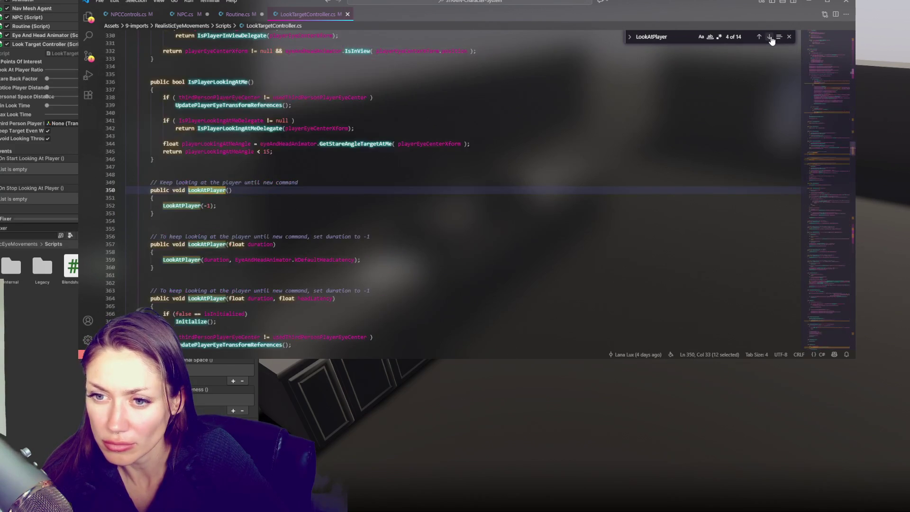
left_click(770, 38)
left_click(769, 37)
left_click(769, 37)
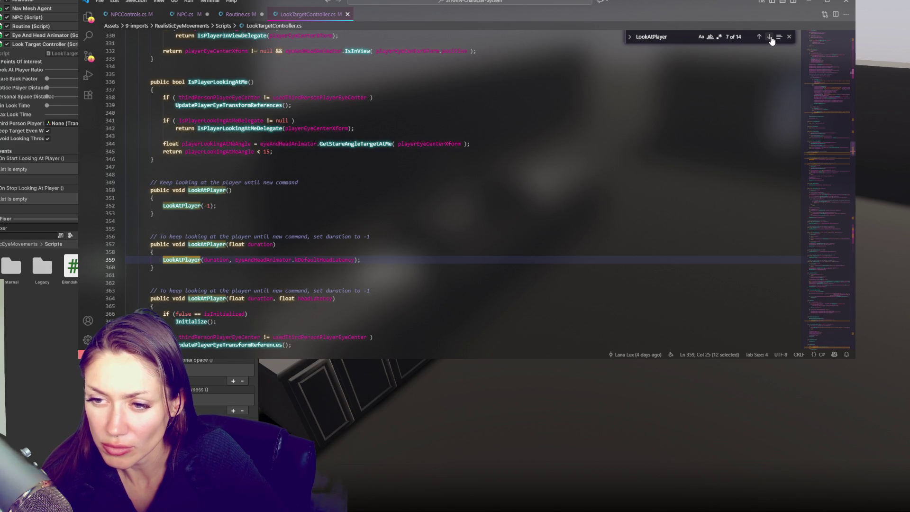
left_click(769, 38)
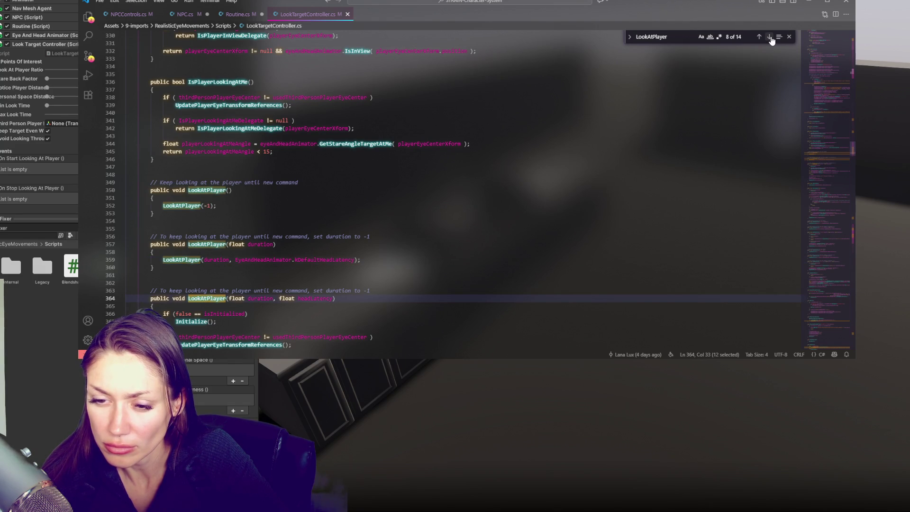
left_click(769, 37)
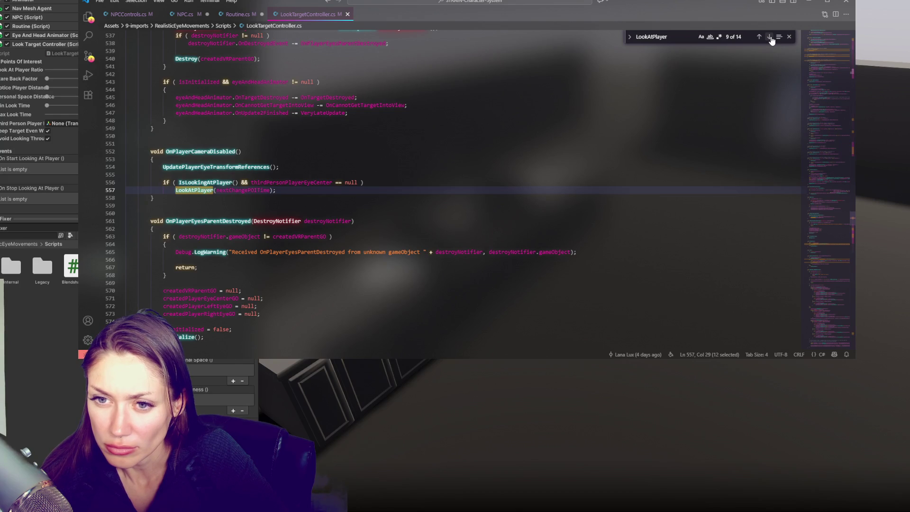
left_click(396, 189)
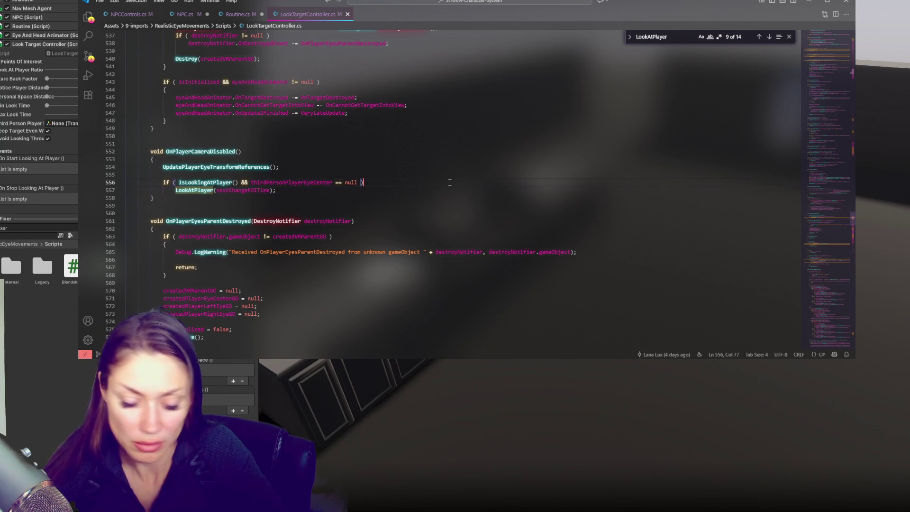
Try wrapping OnPlayerCameraDisabled's LookAtPlayer call in if(isOnTimer) with an else, then undo it.
key("ctrl+shift+Return")
type("if(isOnTimer")
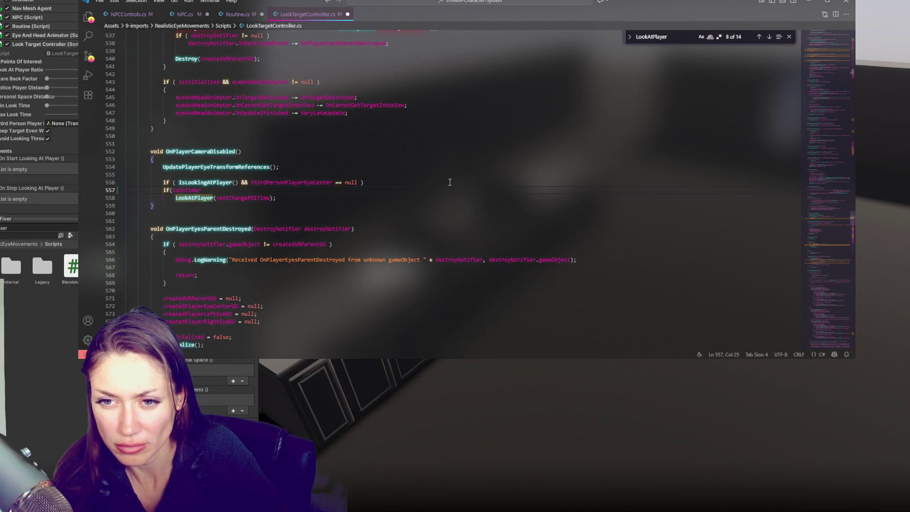
type("){")
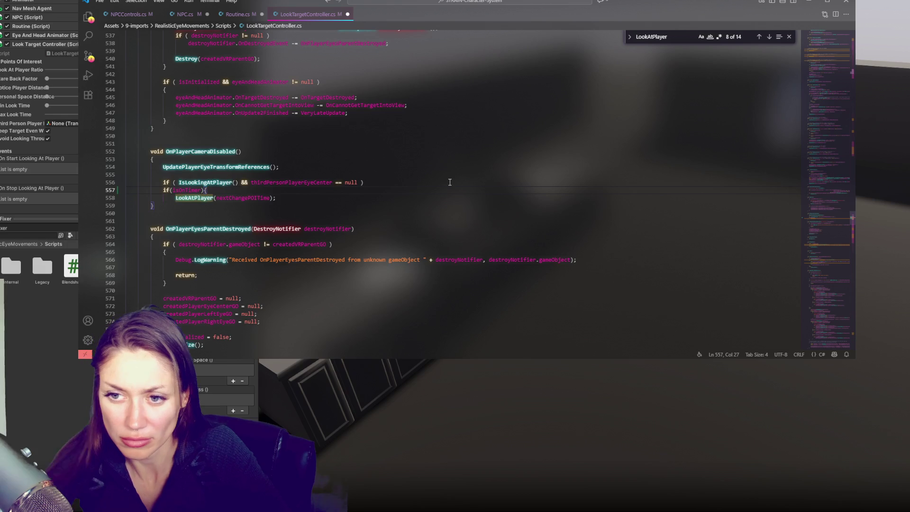
left_click(337, 197)
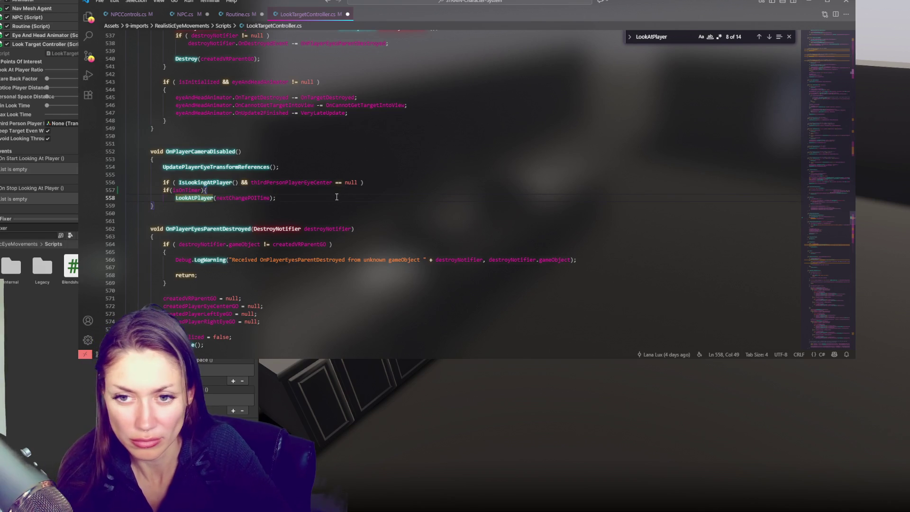
key("Return")
type("} else {")
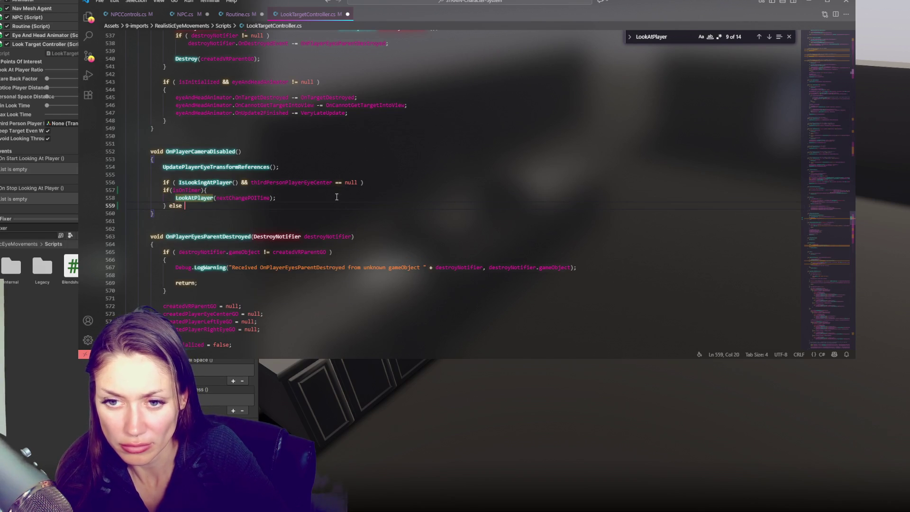
key("Return")
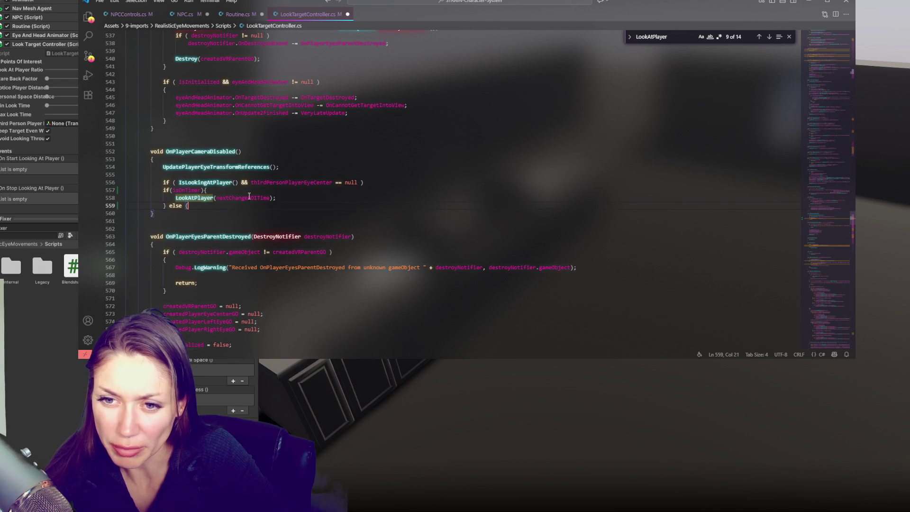
key("ctrl+z")
key("ctrl+z")
key("ctrl+z")
Insert an empty if(isOnTimer){ } block at the top of the duration/headLatency LookAtPlayer overload.
scroll(437, 176, "up", 5)
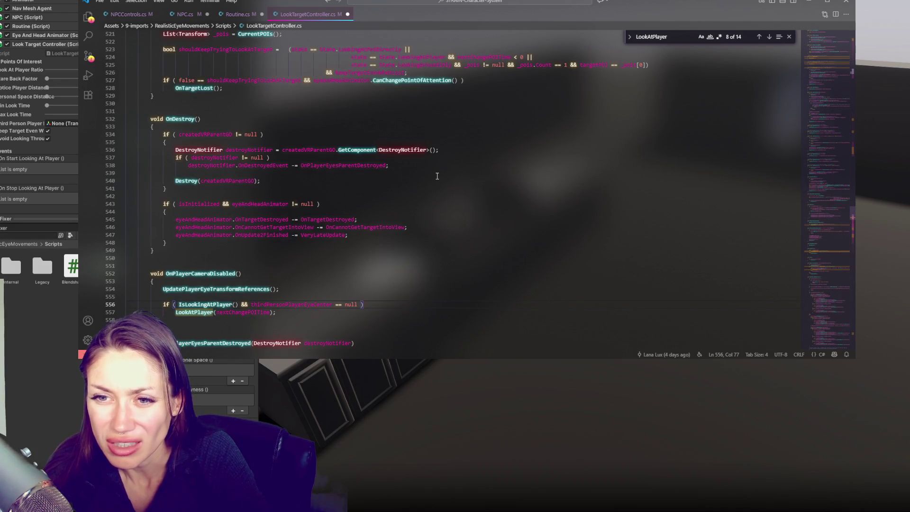
scroll(438, 176, "up", 15)
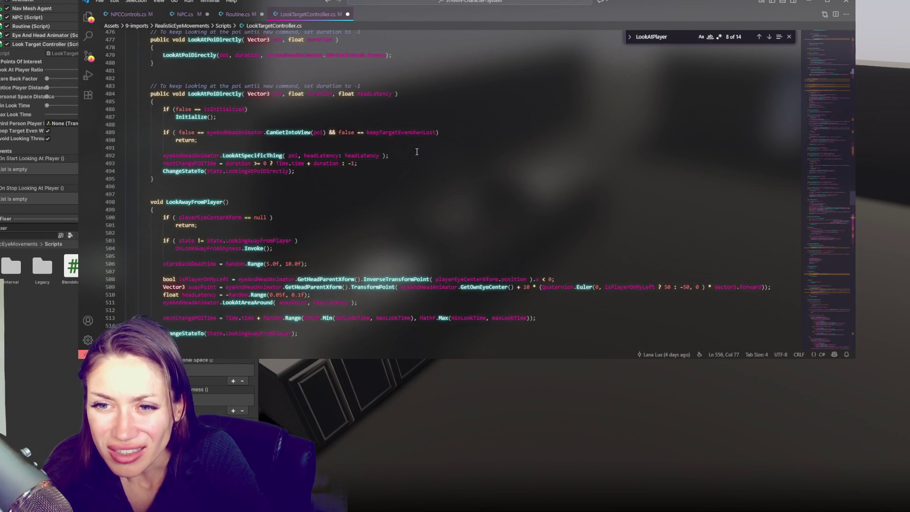
scroll(416, 152, "up", 6)
scroll(417, 151, "up", 17)
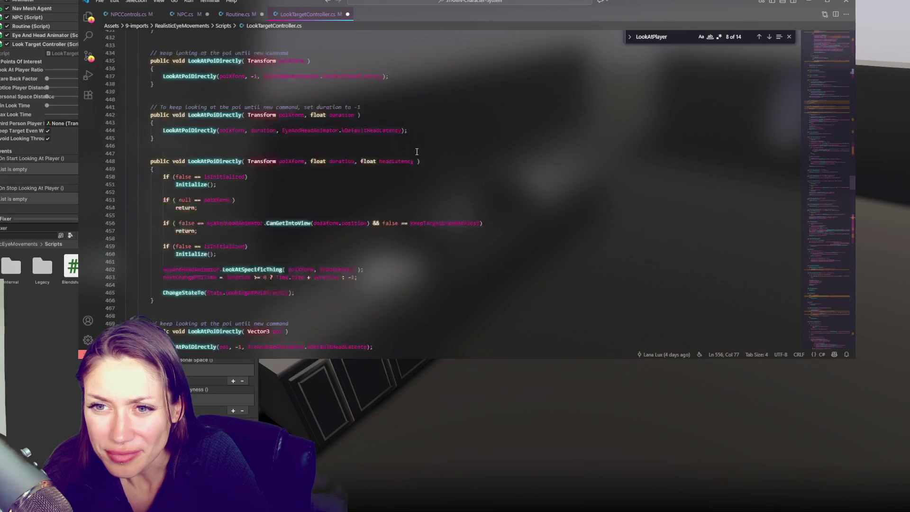
scroll(416, 152, "up", 4)
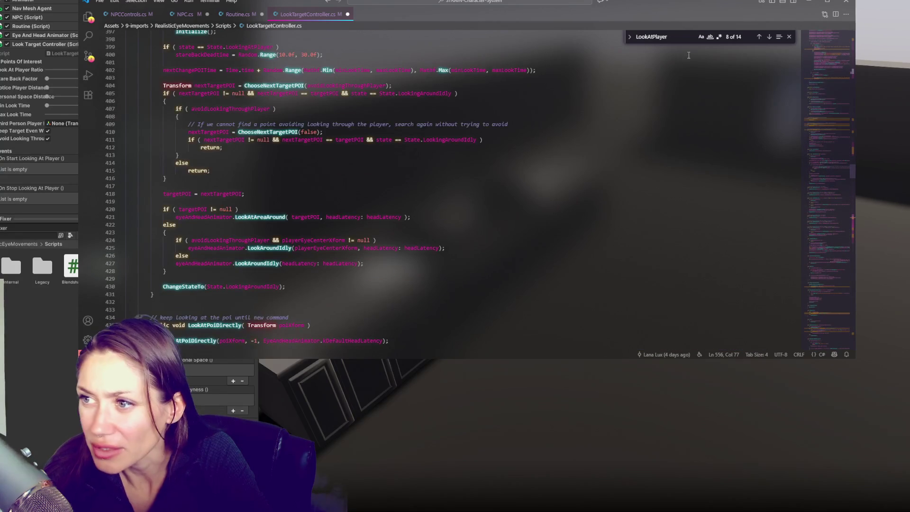
left_click(757, 37)
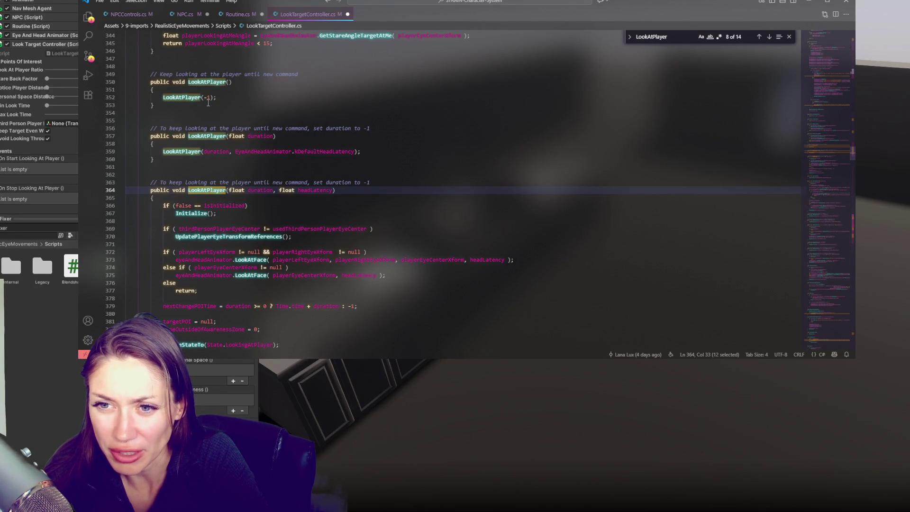
left_click(390, 190)
left_click(388, 198)
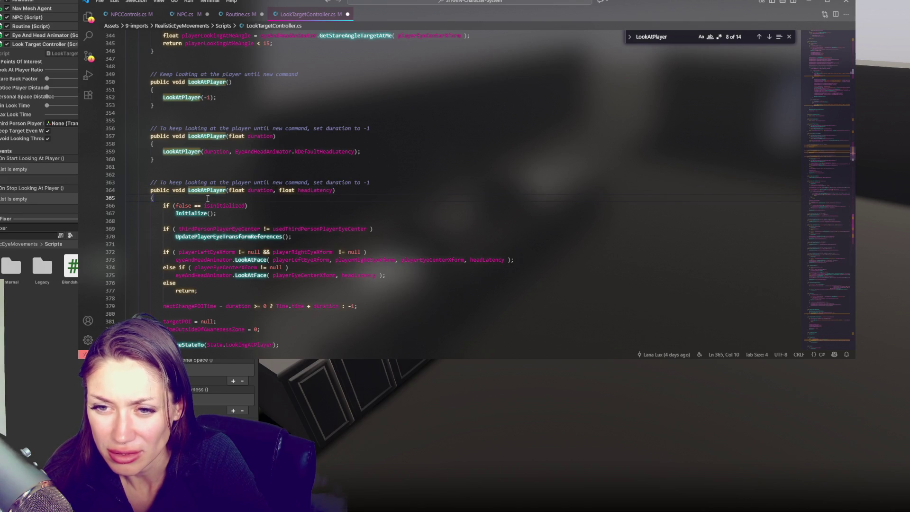
key("Return")
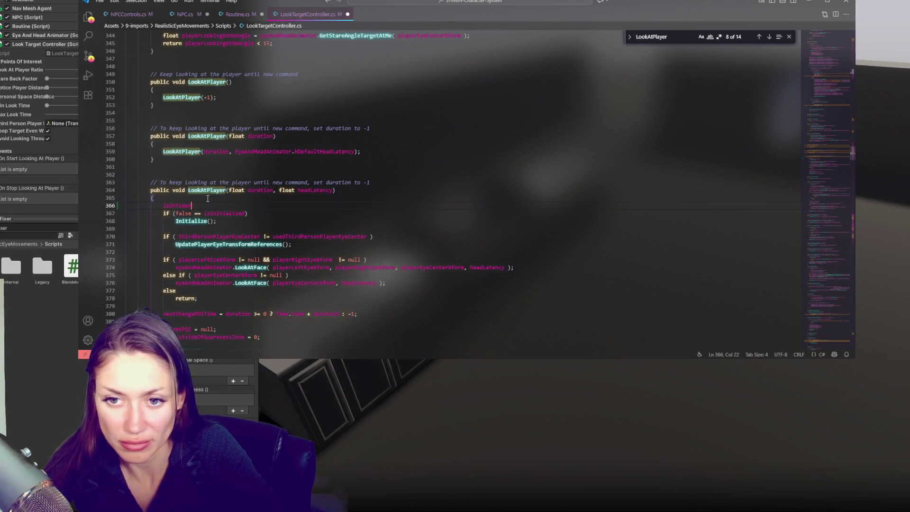
type("if(isOnTimer){")
key("Return")
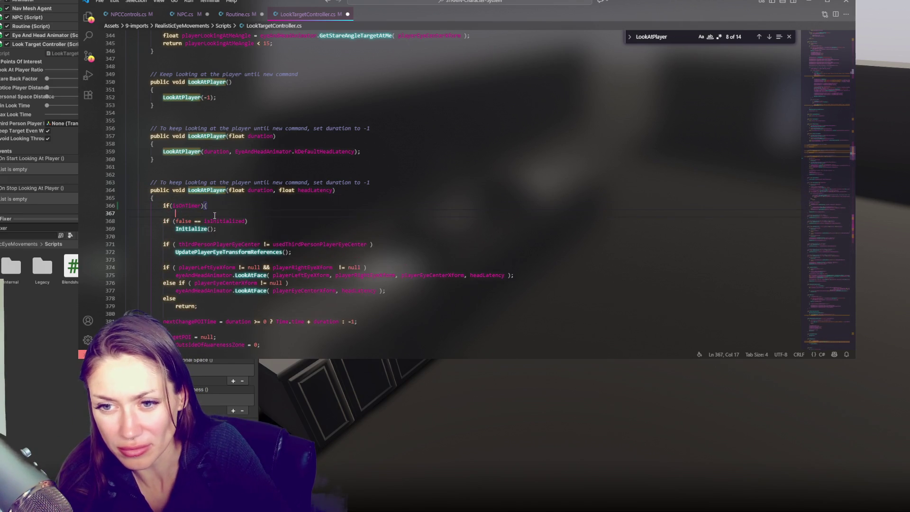
type("}")
Highlight the parameterless overload and the headLatency and duration uses to review the overloads.
double_click(206, 81)
scroll(243, 207, "up", 2)
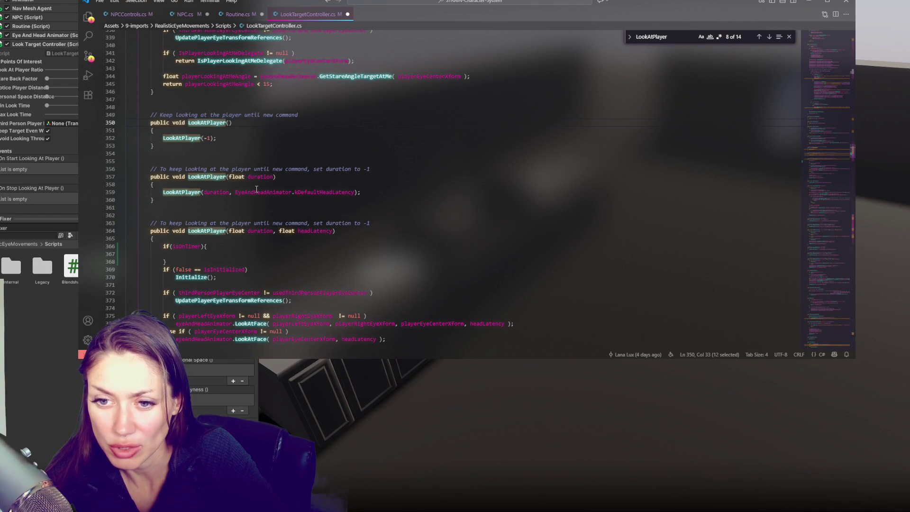
double_click(314, 231)
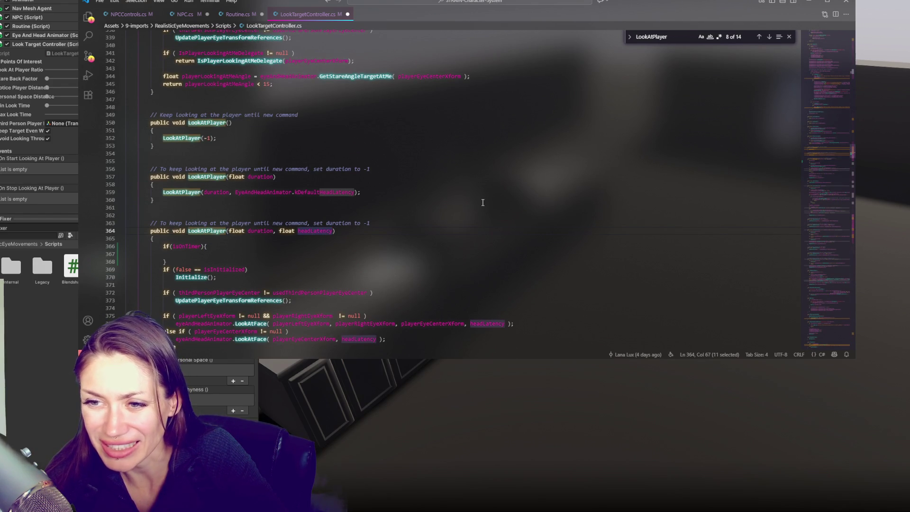
scroll(482, 202, "down", 4)
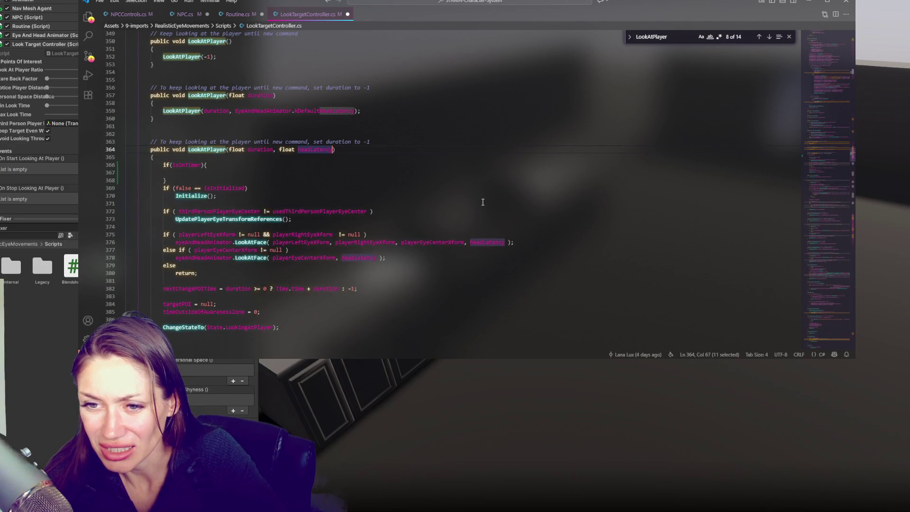
scroll(482, 203, "up", 2)
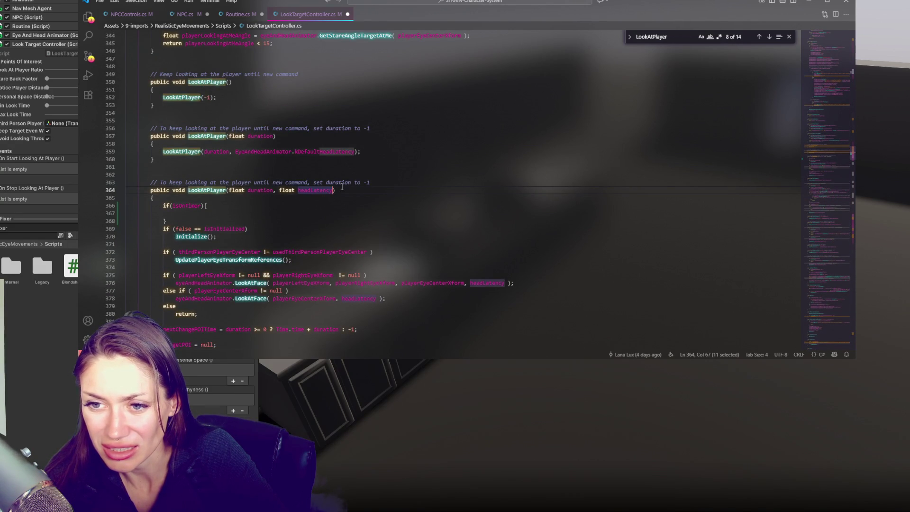
double_click(266, 190)
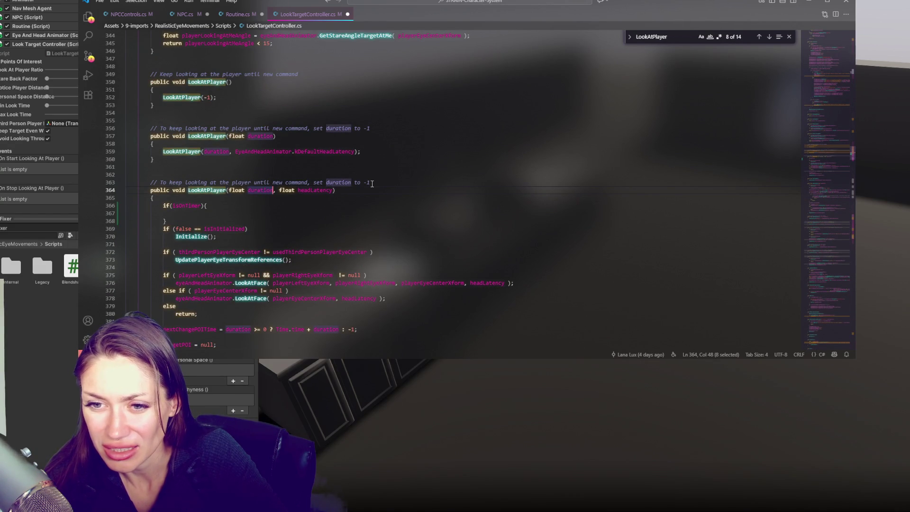
double_click(175, 182)
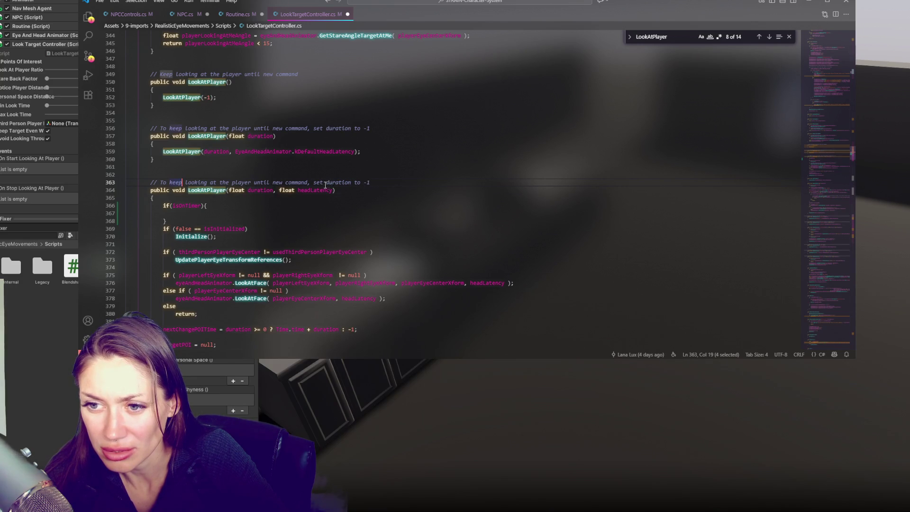
Replace the if block on line 366 with a draft ternary assignment based on isOnTimer.
left_click_drag(326, 182, 375, 183)
left_click(210, 213)
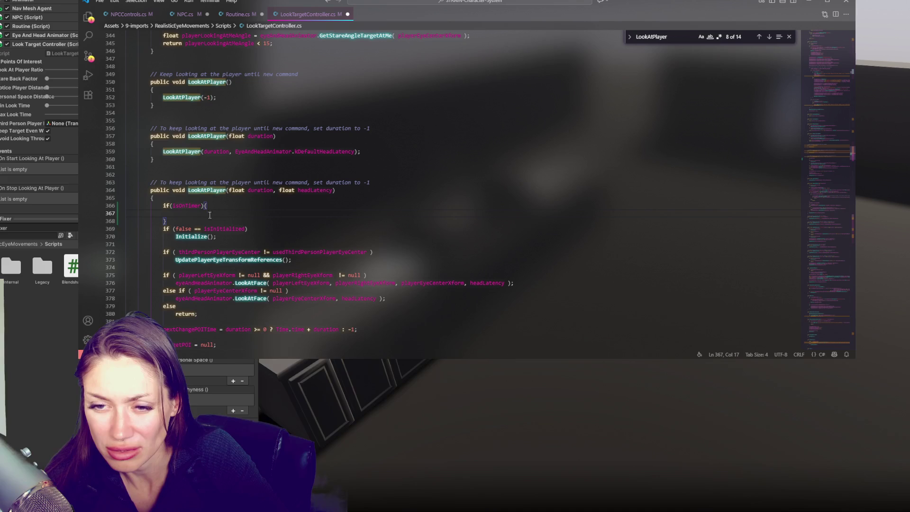
left_click(207, 220)
left_click_drag(163, 206, 191, 207)
key("BackSpace")
key("BackSpace")
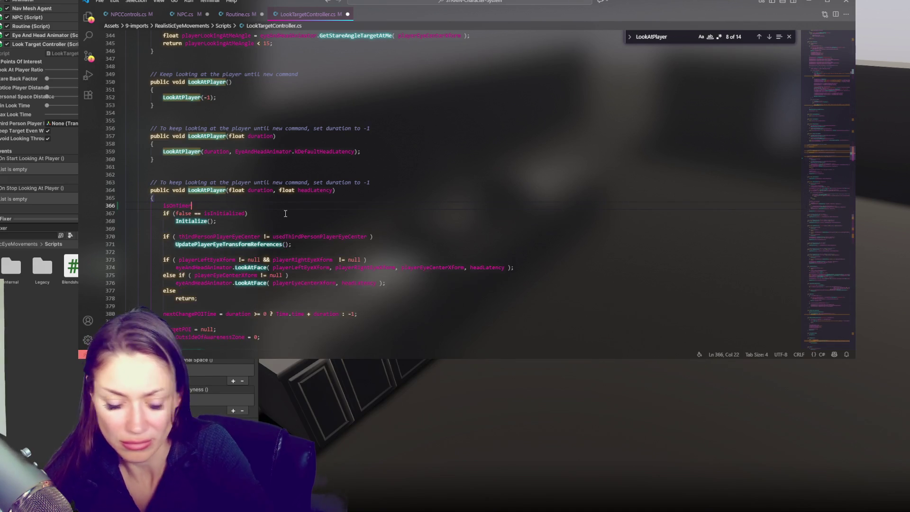
type(" = duration to -1;")
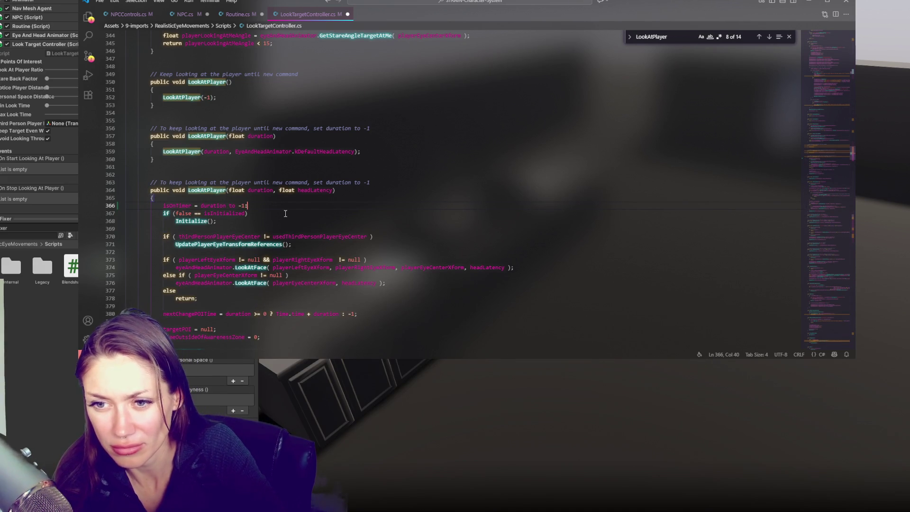
key("BackSpace")
key("BackSpace")
key("BackSpace")
key("BackSpace")
type("? duration to -1 :")
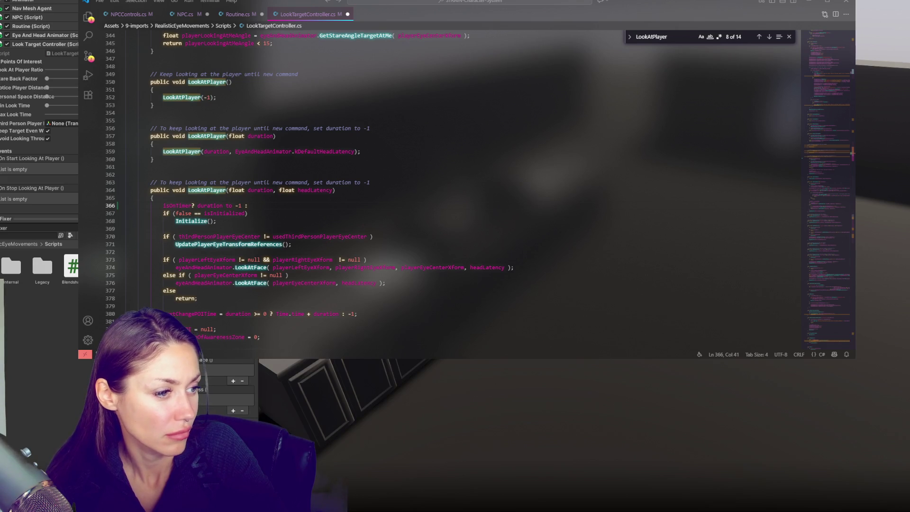
Clean up the expression so line 366 reads duration = isOnTimer ? duration : -1;.
left_click(196, 205)
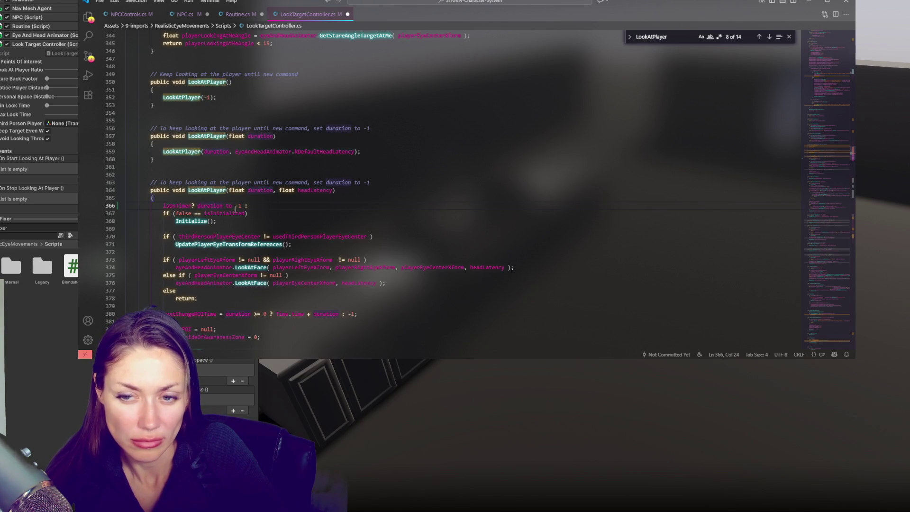
double_click(210, 205)
key("BackSpace")
type("duration =")
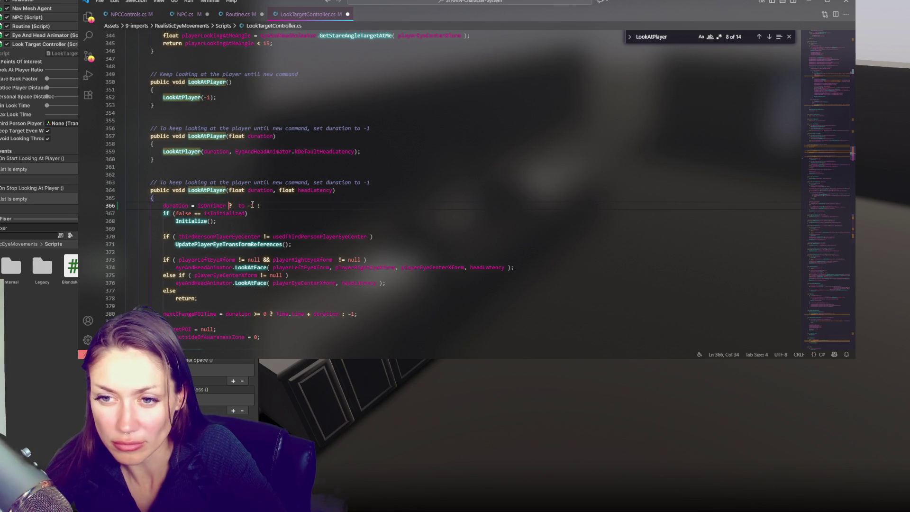
key("ctrl+Delete")
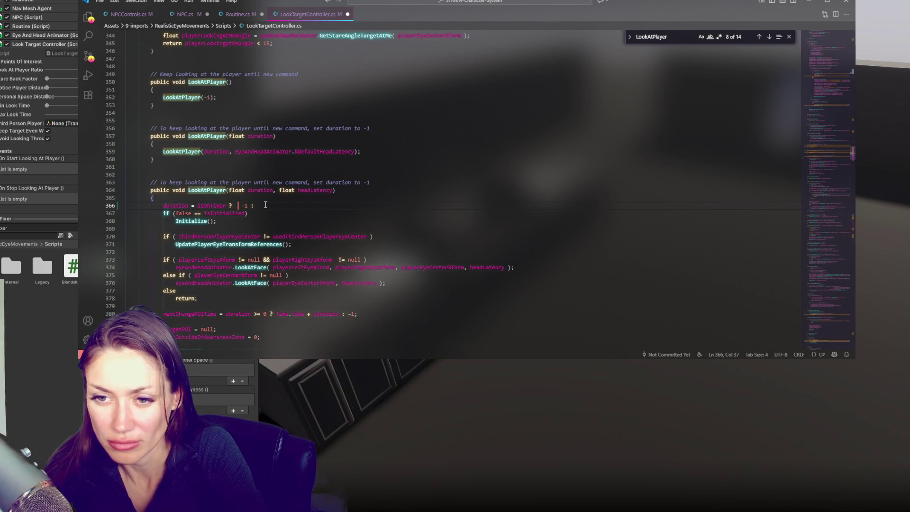
double_click(238, 205)
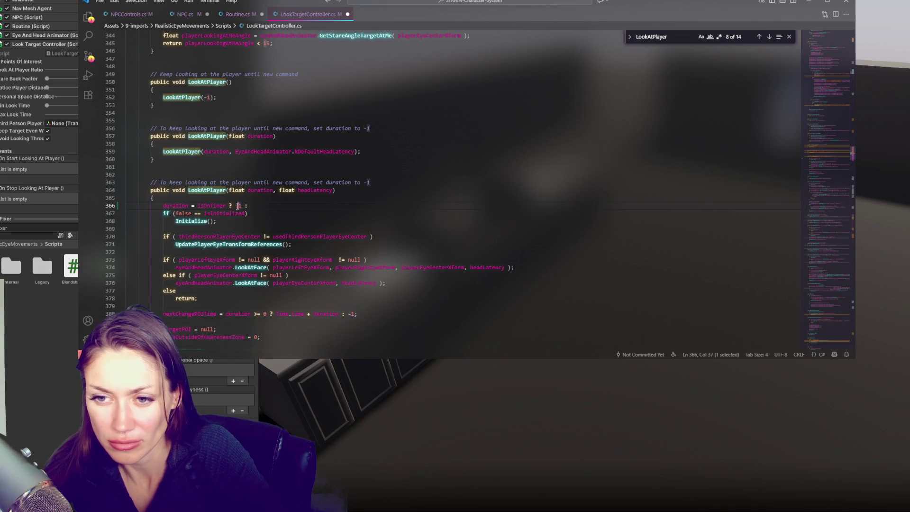
key("ctrl+x")
left_click(260, 207)
type("-1;")
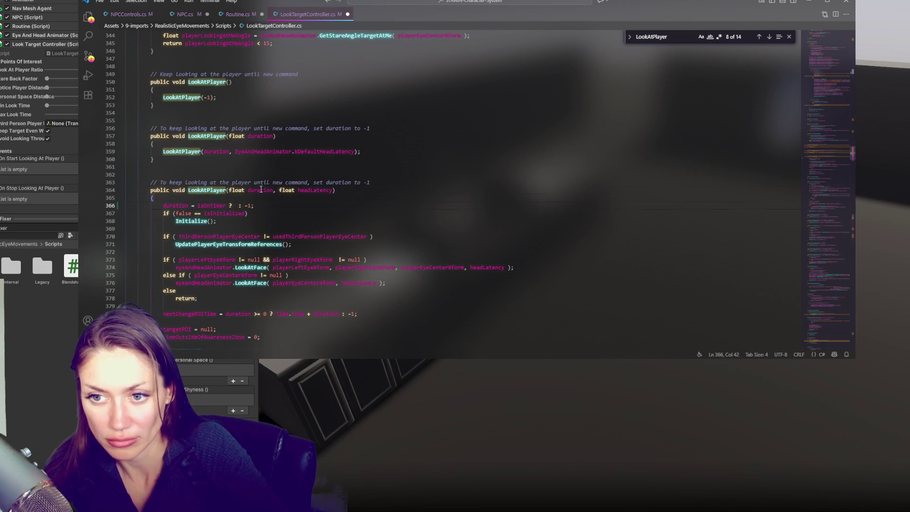
double_click(261, 189)
key("ctrl+c")
left_click(237, 205)
key("ctrl+v")
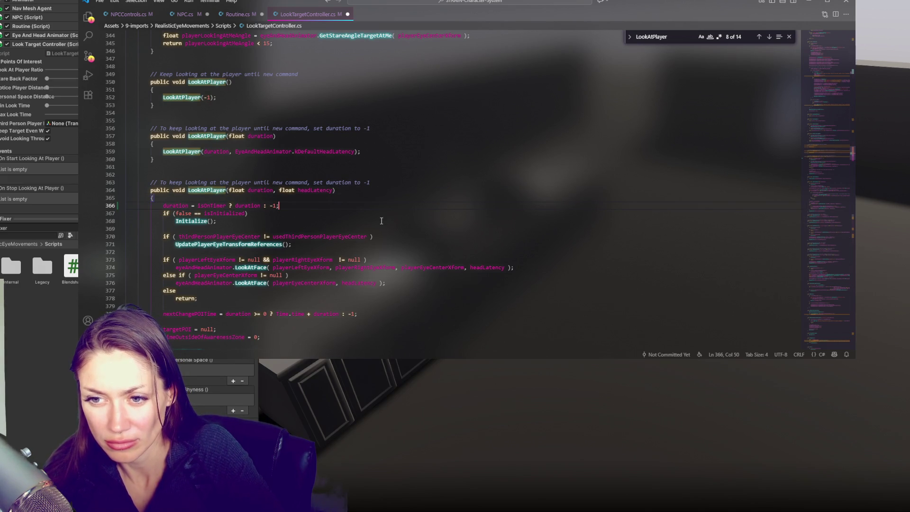
Paste the same assignment into LookAtPlayer(float duration), save, and let Unity recompile.
left_click_drag(329, 209, 319, 202)
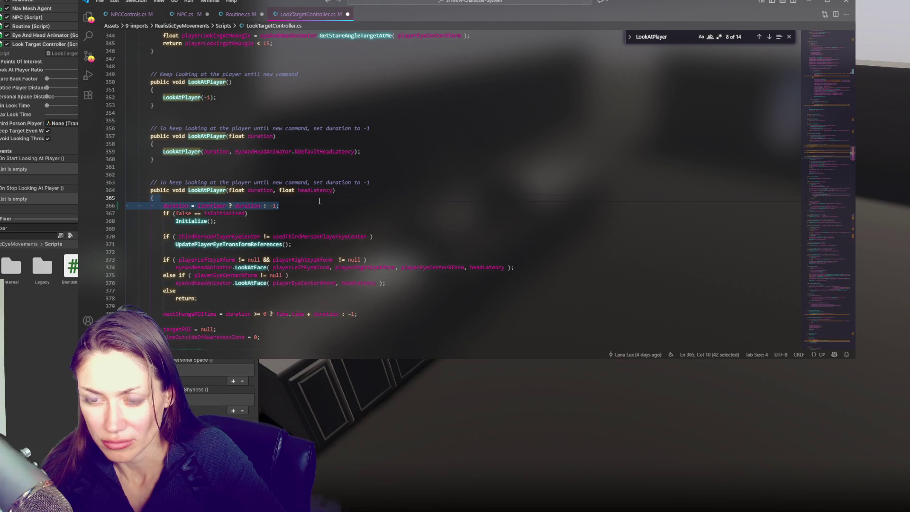
left_click(315, 144)
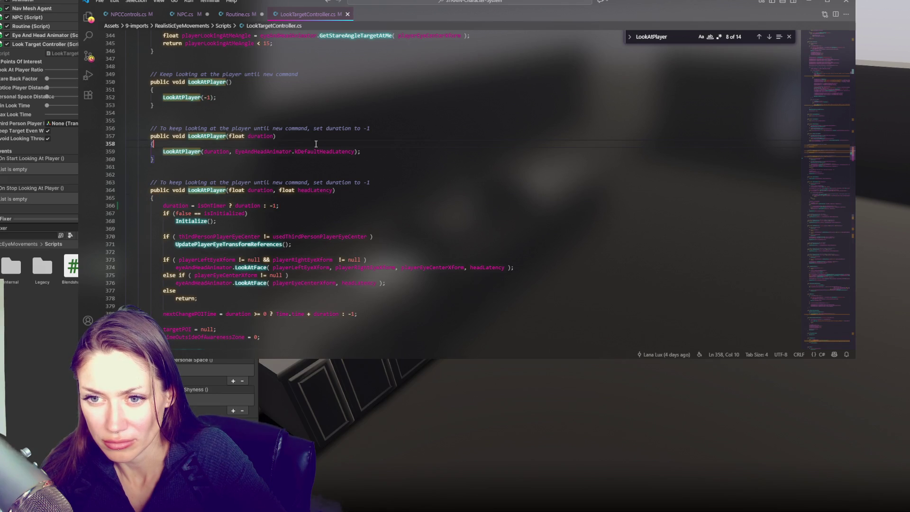
key("Return")
key("ctrl+v")
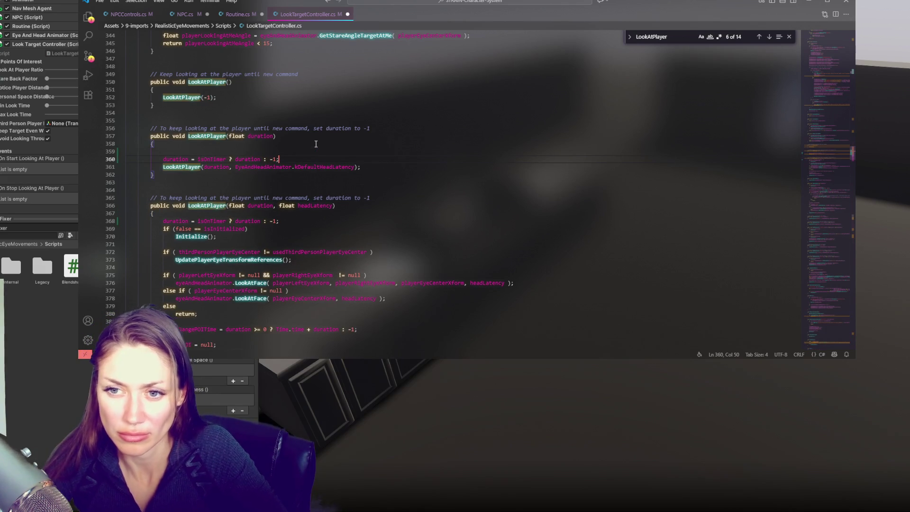
key("ctrl+z")
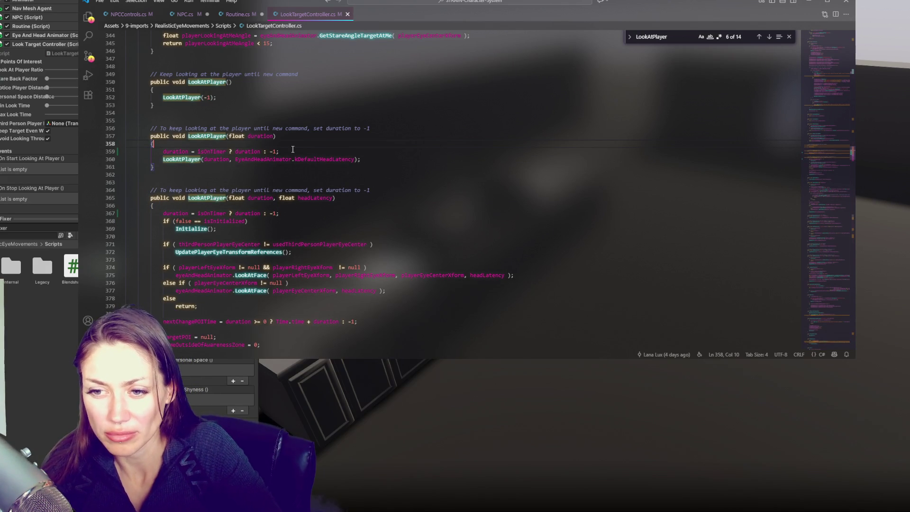
key("alt+Tab")
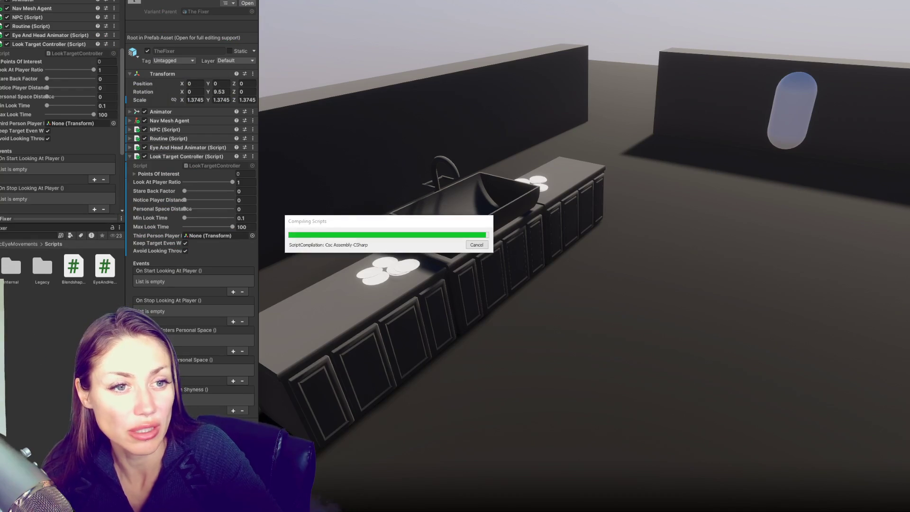
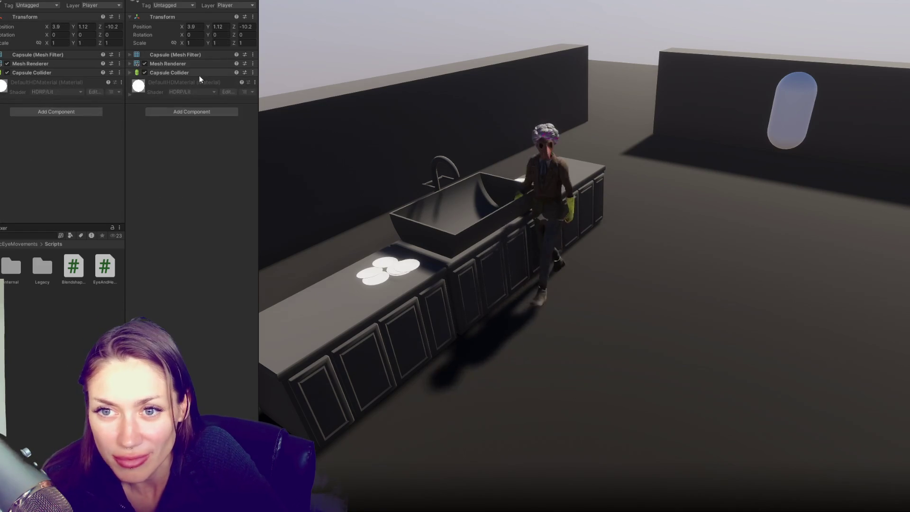
In Play mode, drag the Player capsule's X and Z positions to bring it near the NPC and then far away.
left_click_drag(184, 26, 296, 46)
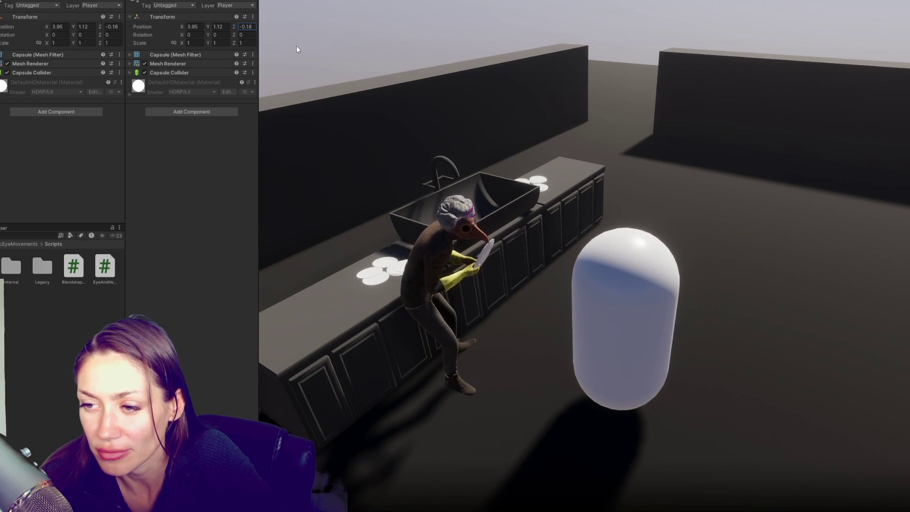
left_click_drag(296, 46, 281, 49)
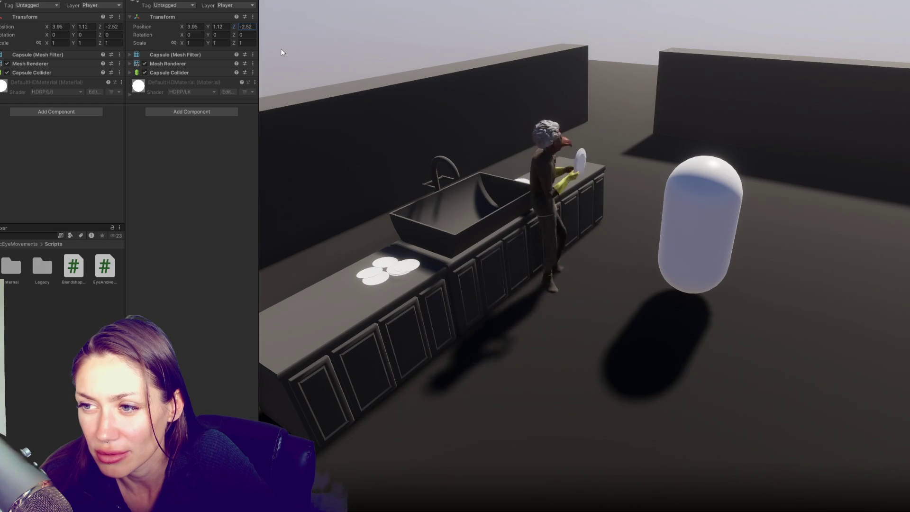
mouse_move(280, 48)
left_mouse_down()
mouse_move(314, 33)
mouse_move(218, 66)
mouse_move(226, 61)
left_mouse_up()
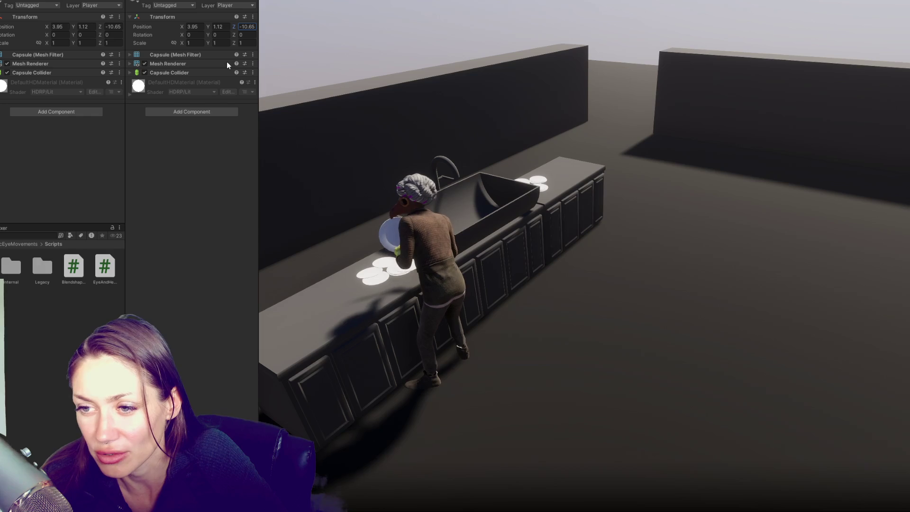
mouse_move(226, 61)
left_mouse_down()
mouse_move(234, 59)
mouse_move(224, 62)
left_mouse_up()
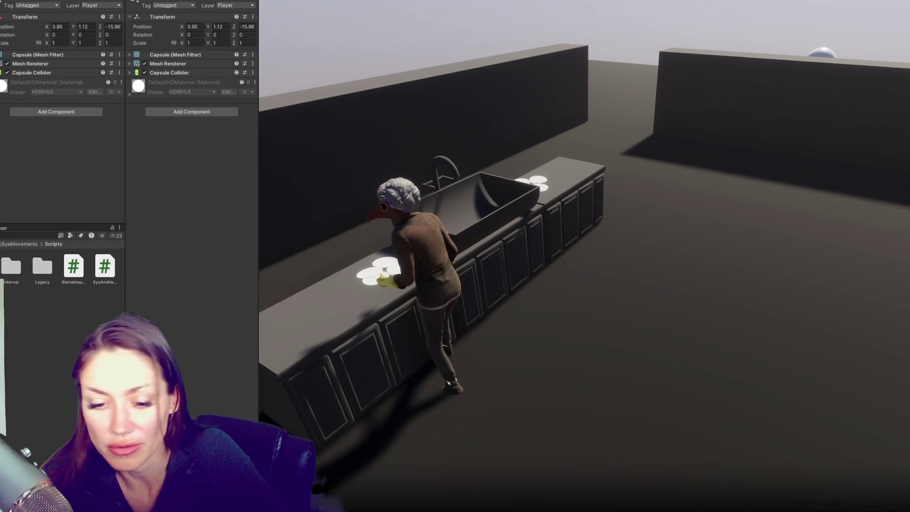
key("alt+Tab")
Look over the NPCControls.cs and Routine.cs scripts.
left_click(343, 233)
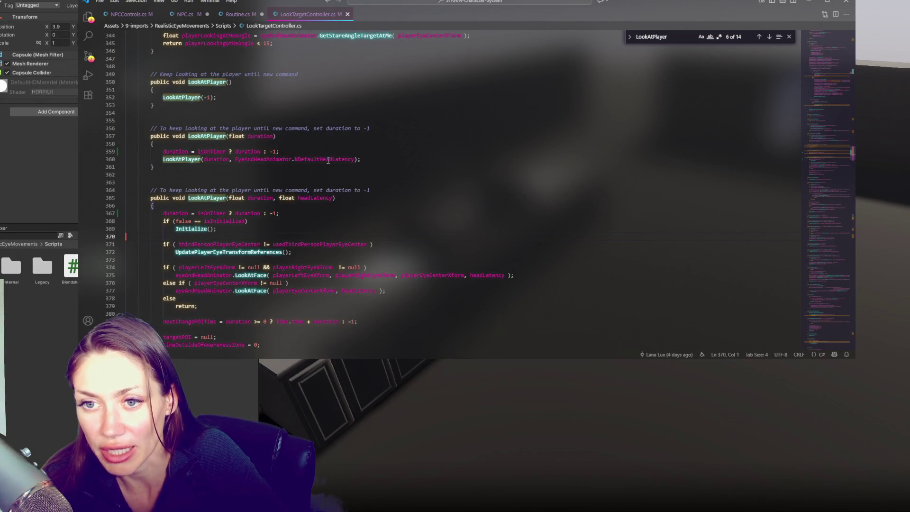
scroll(328, 160, "up", 3)
left_click(128, 14)
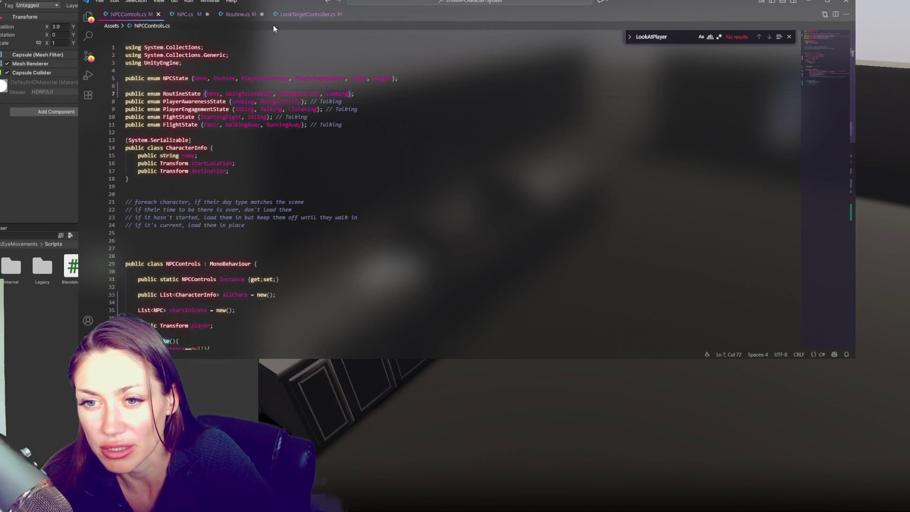
left_click(236, 14)
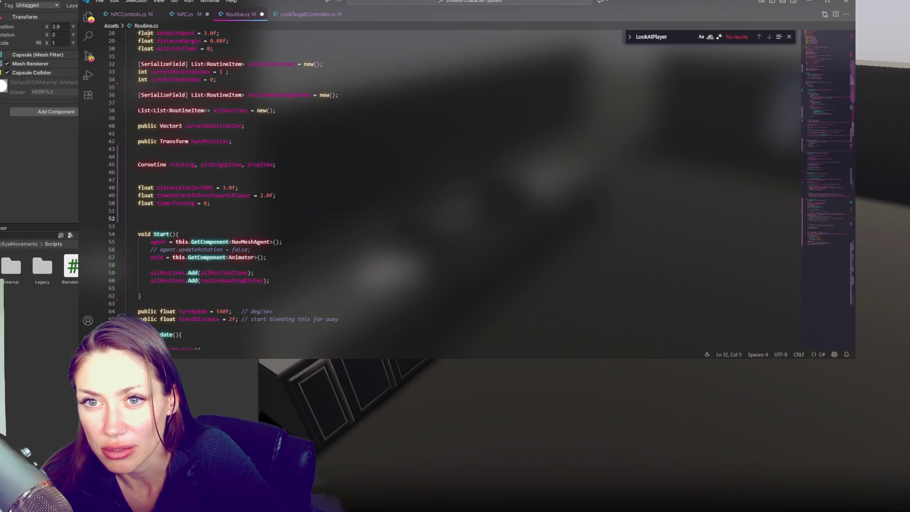
left_click(133, 15)
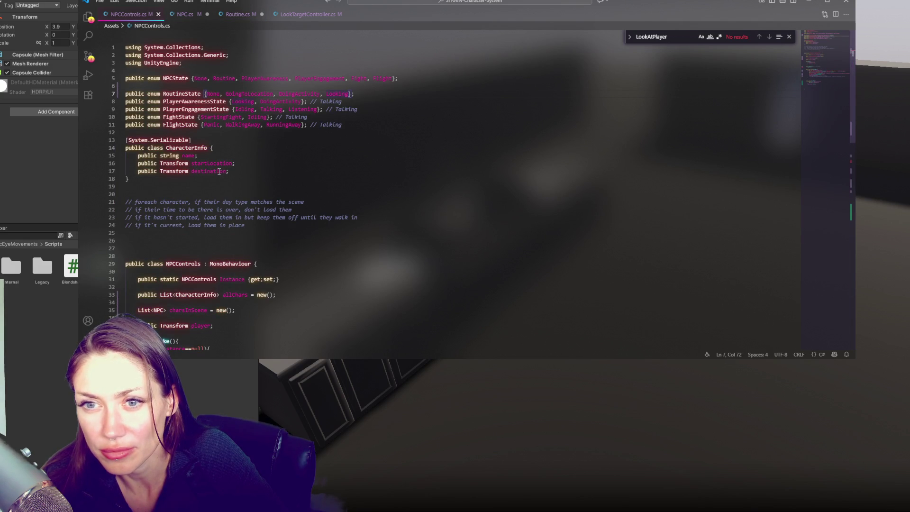
scroll(215, 168, "down", 3)
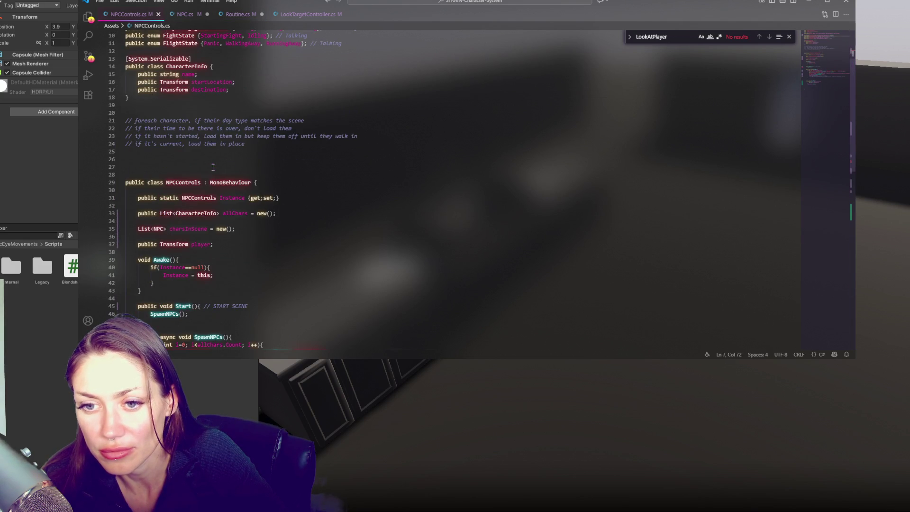
Back in LookTargetController.cs, scroll to Awake and start a new line at its end.
left_click(301, 13)
scroll(315, 107, "up", 15)
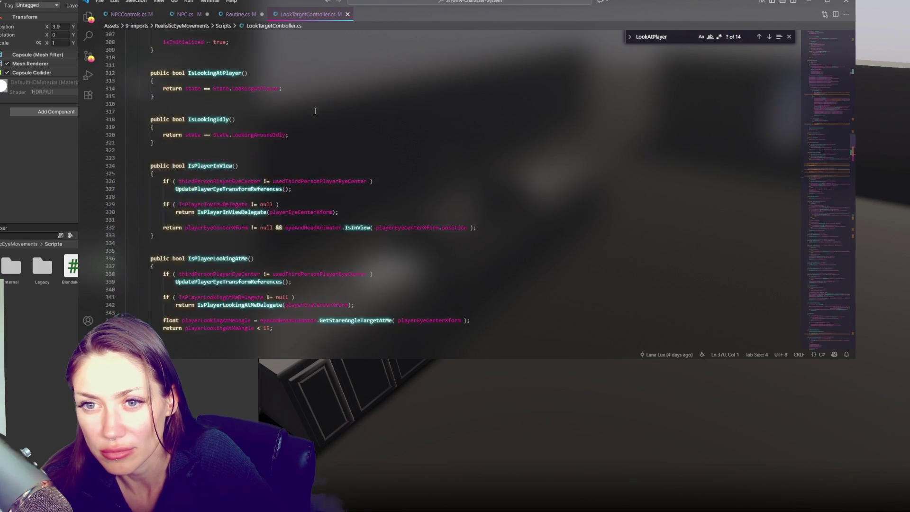
scroll(284, 49, "up", 20)
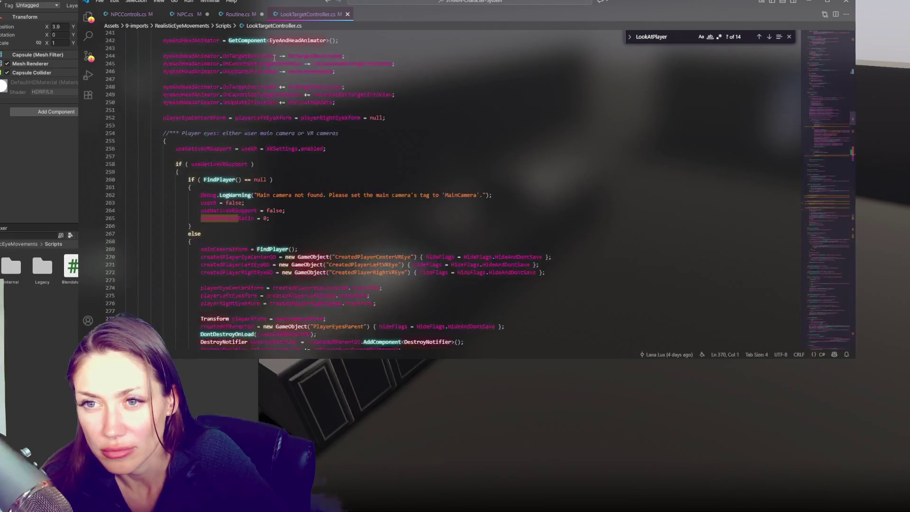
scroll(285, 49, "up", 20)
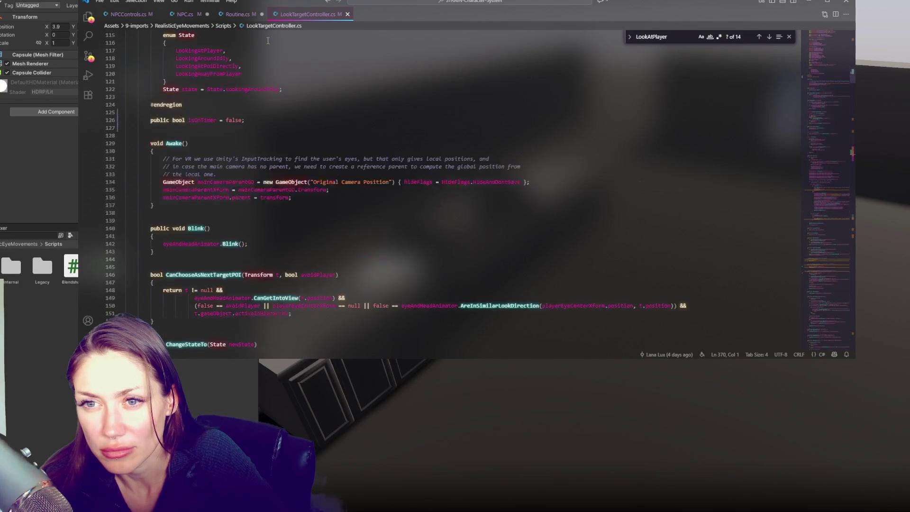
key("ctrl+Page_Up")
scroll(269, 181, "down", 4)
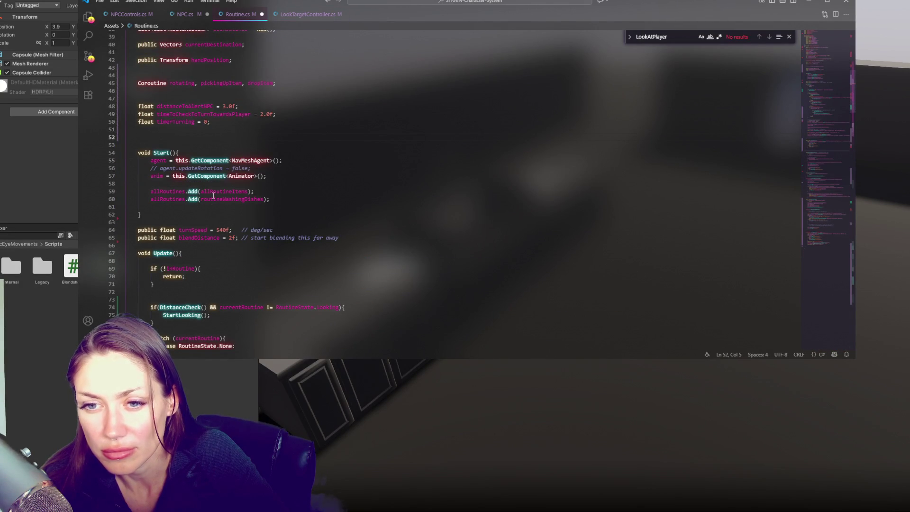
left_click(302, 14)
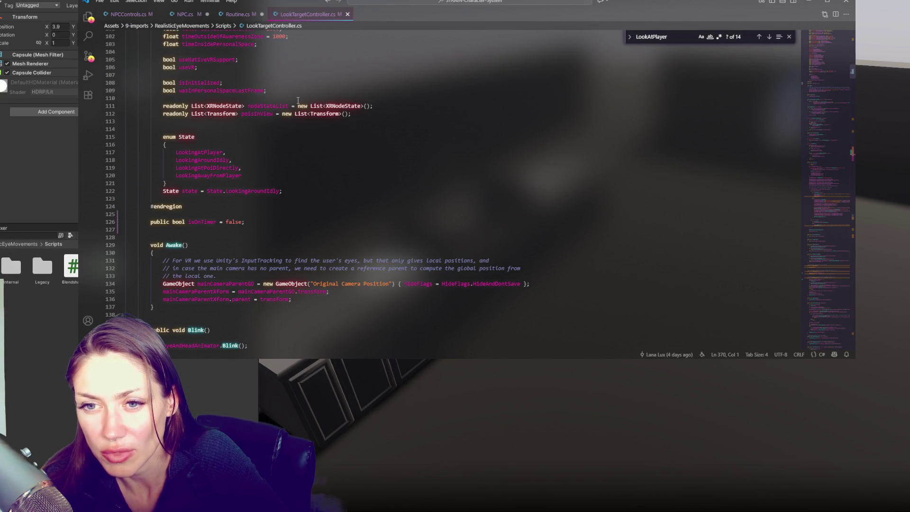
left_click_drag(833, 116, 832, 46)
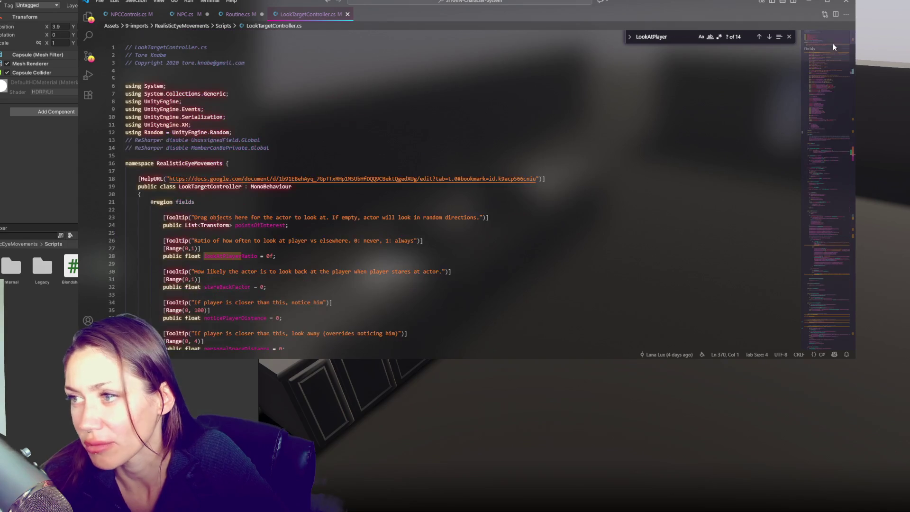
scroll(279, 155, "down", 20)
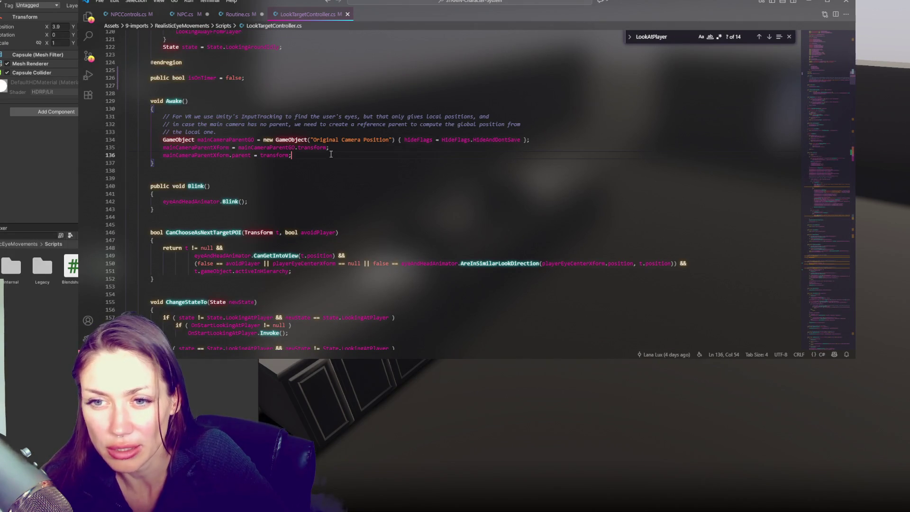
key("Return")
key("Return")
Add 'thirdPersonPlayerEyeCenter = NPCControls.Instance.player.transform;' to Awake, then return to Unity to recompile.
type("rig")
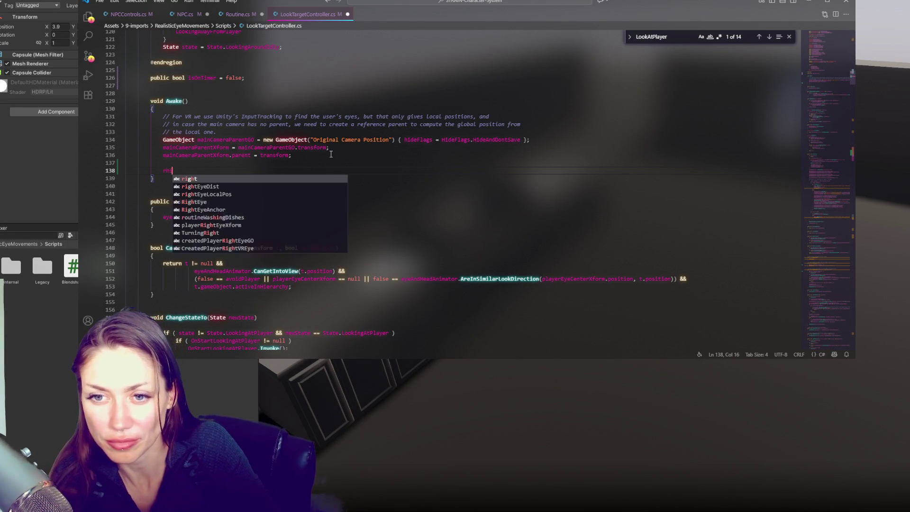
key("BackSpace")
key("BackSpace")
type("third")
key("Tab")
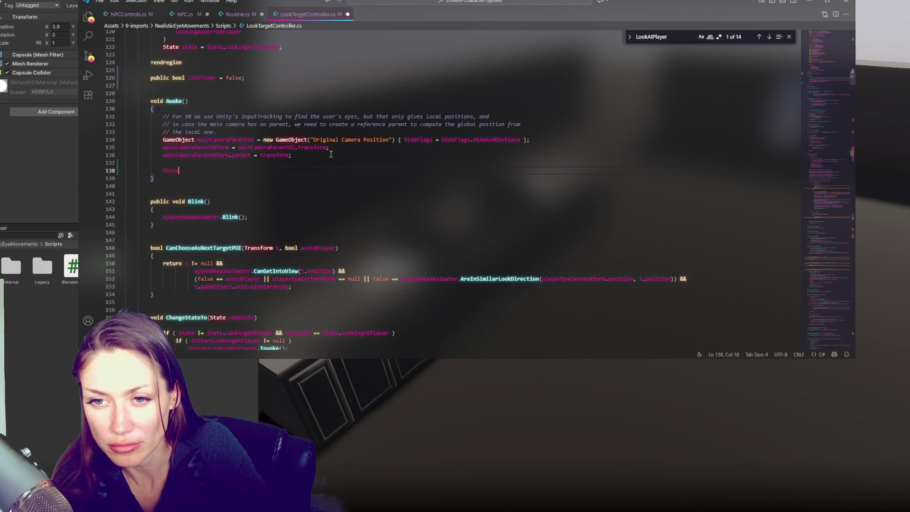
type("p")
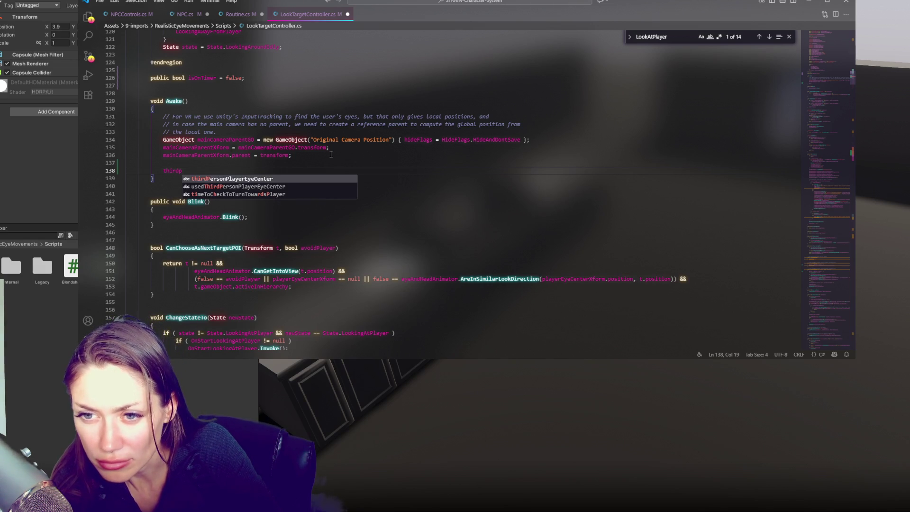
key("Tab")
type("= ")
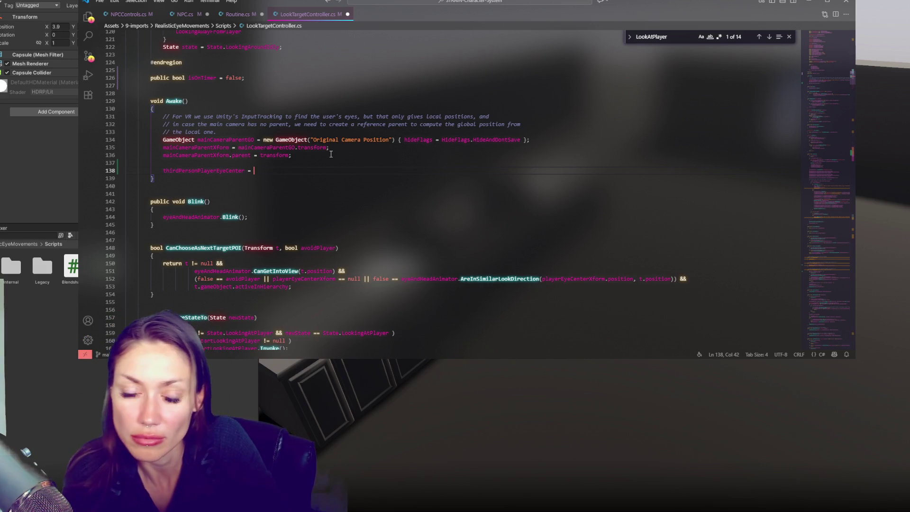
type("NP")
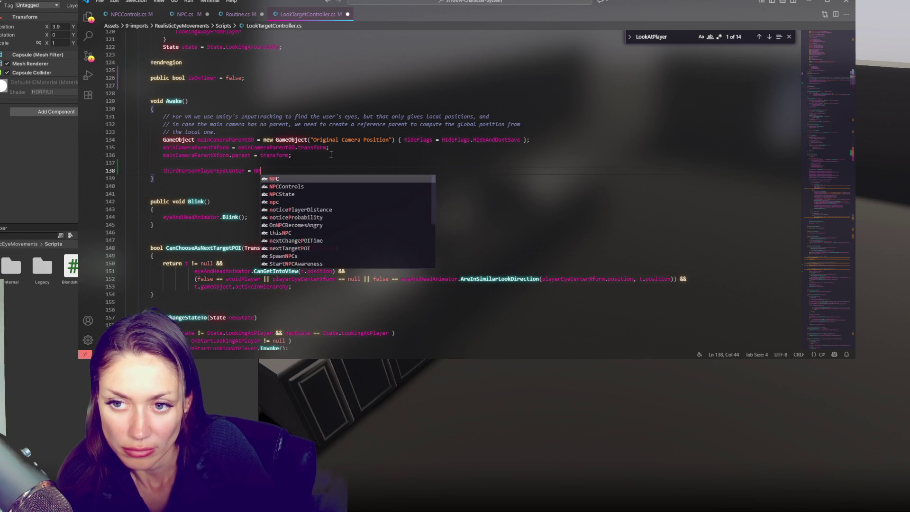
type("C.Co")
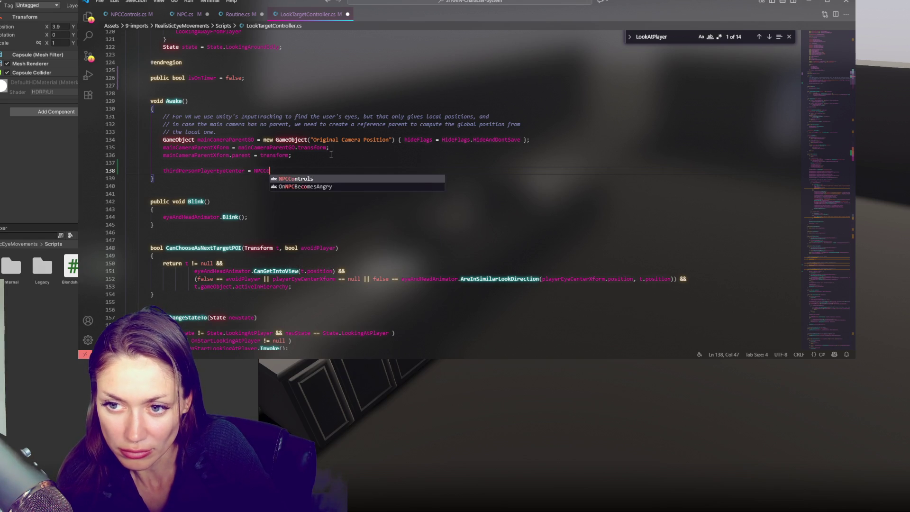
type("ntrols.Instance.player")
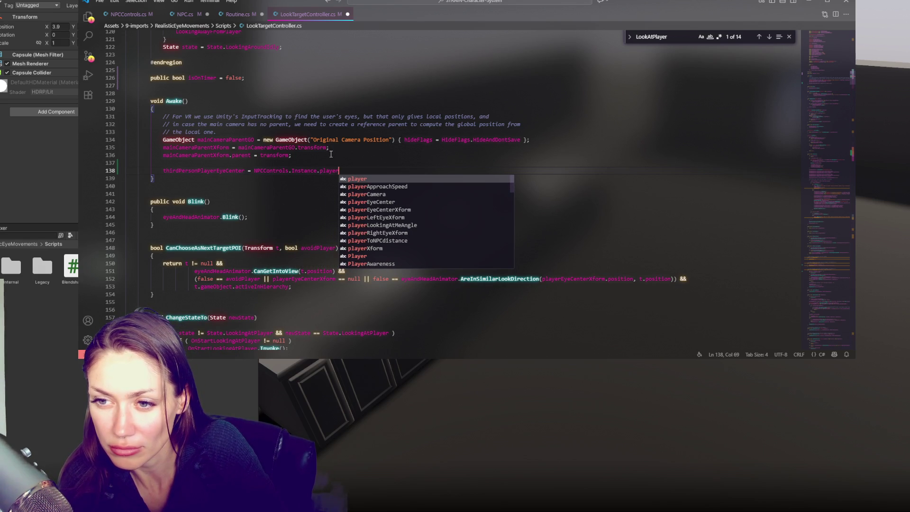
type(".transform;")
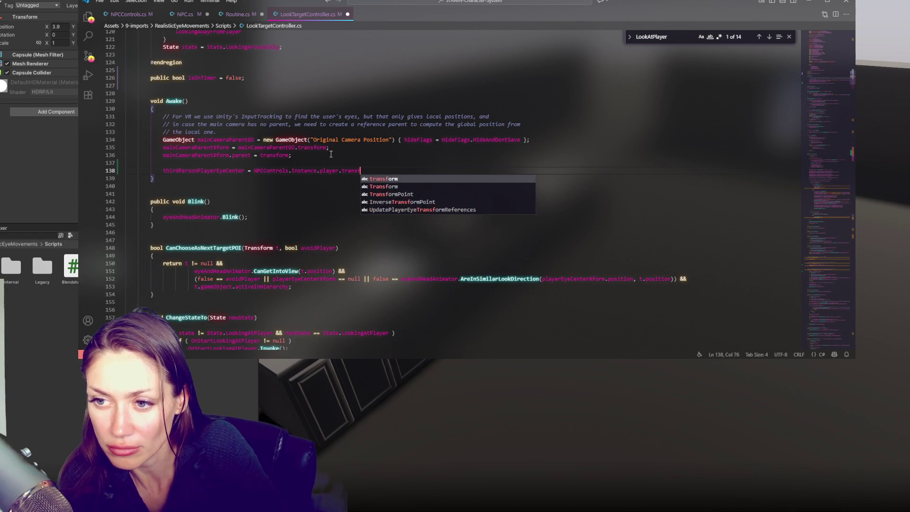
left_click(27, 135)
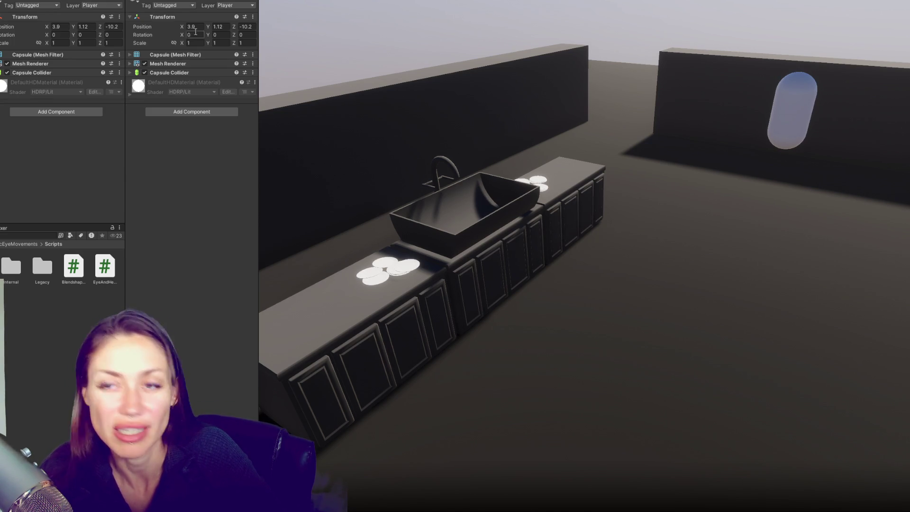
Enter Play mode, check the NPC's Third Person Player Eye Center field, and select the Player capsule.
key("ctrl+p")
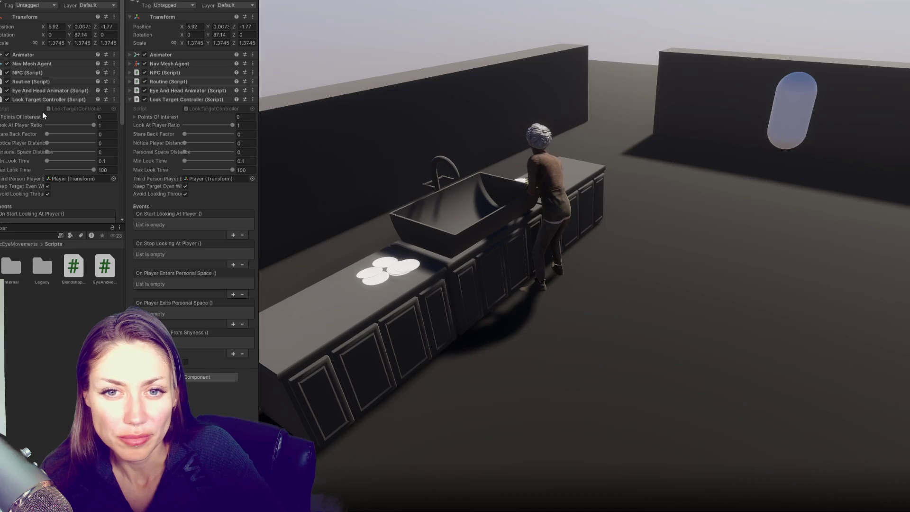
scroll(38, 157, "down", 2)
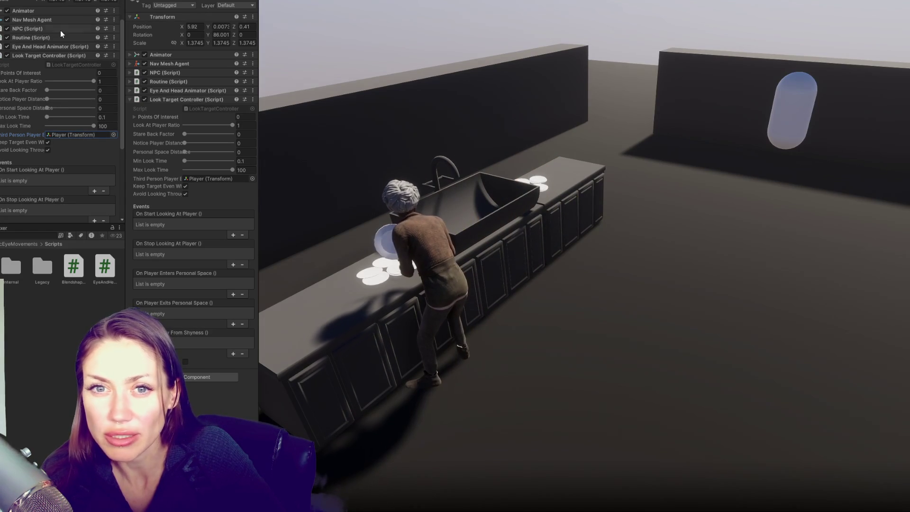
double_click(211, 178)
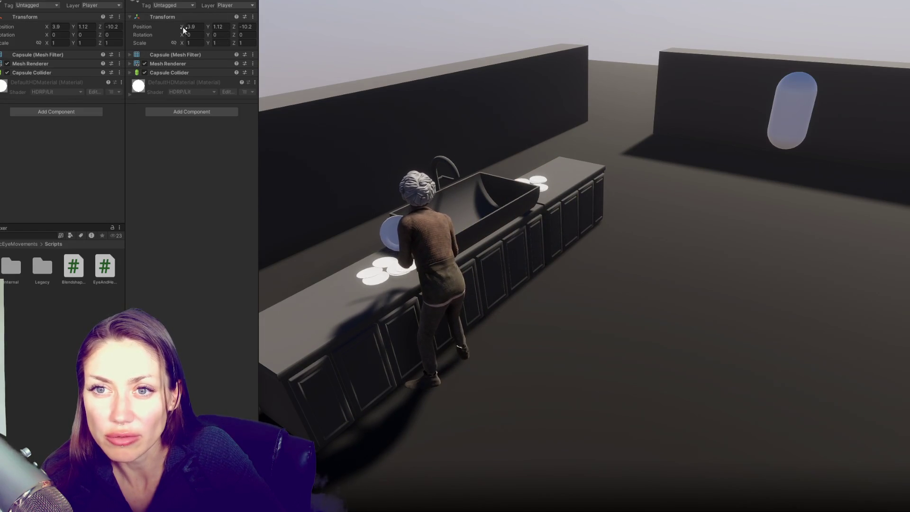
Move the Player capsule around the NPC, setting Z to -1.54 and dragging it near and away.
left_click_drag(181, 25, 178, 24)
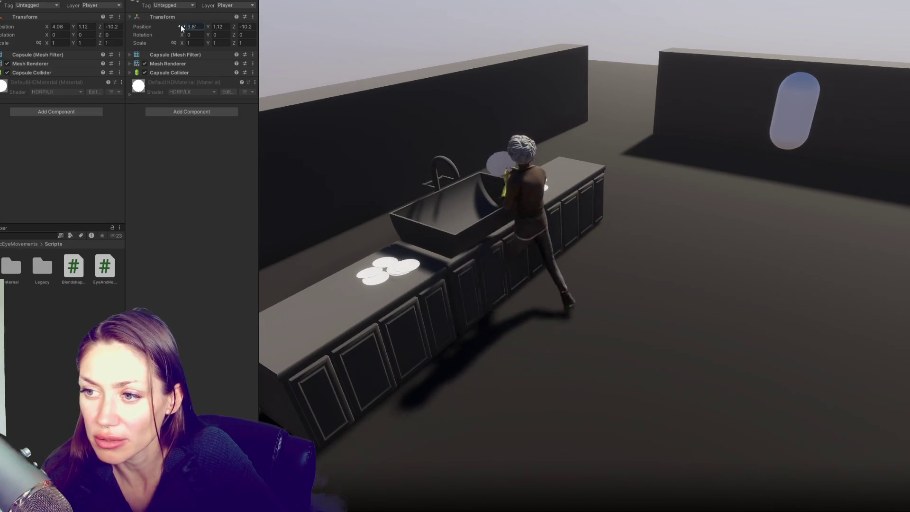
mouse_move(233, 26)
left_mouse_down()
mouse_move(189, 38)
mouse_move(308, 36)
mouse_move(276, 50)
mouse_move(314, 35)
mouse_move(307, 39)
left_mouse_up()
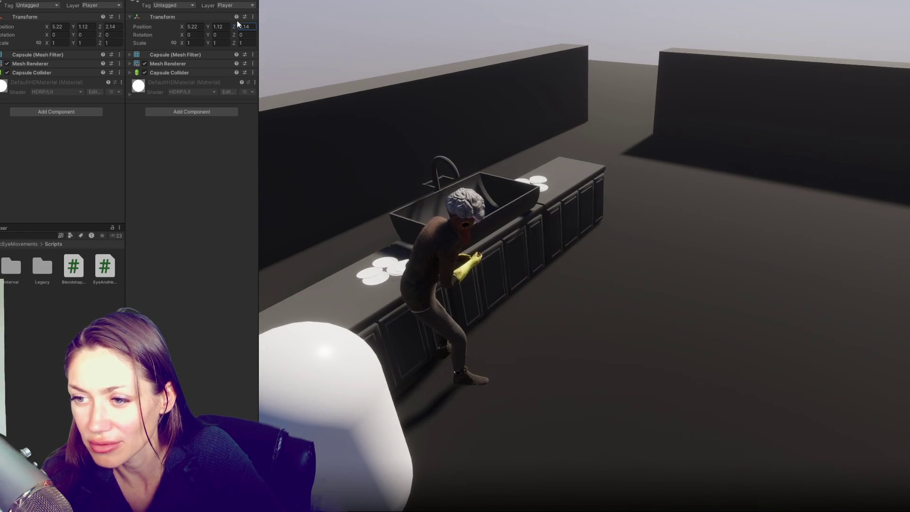
type("-1.54")
key("Return")
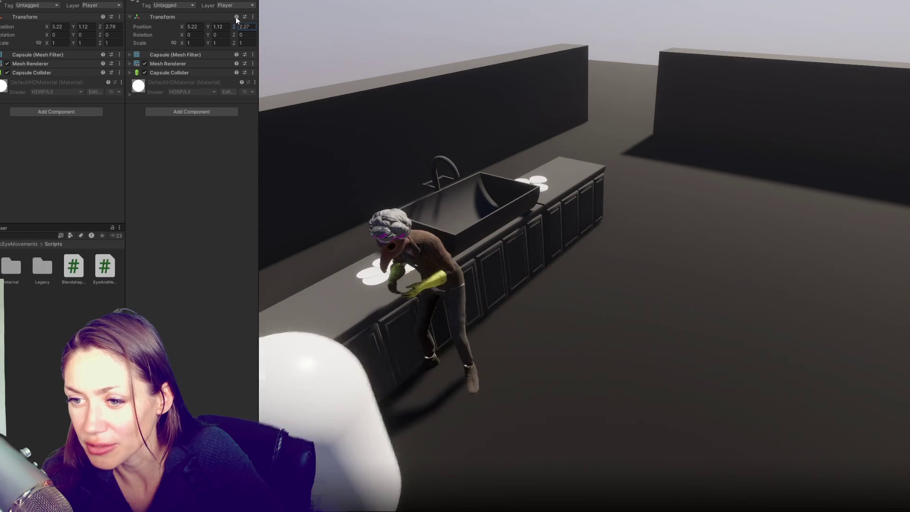
left_click_drag(233, 27, 219, 27)
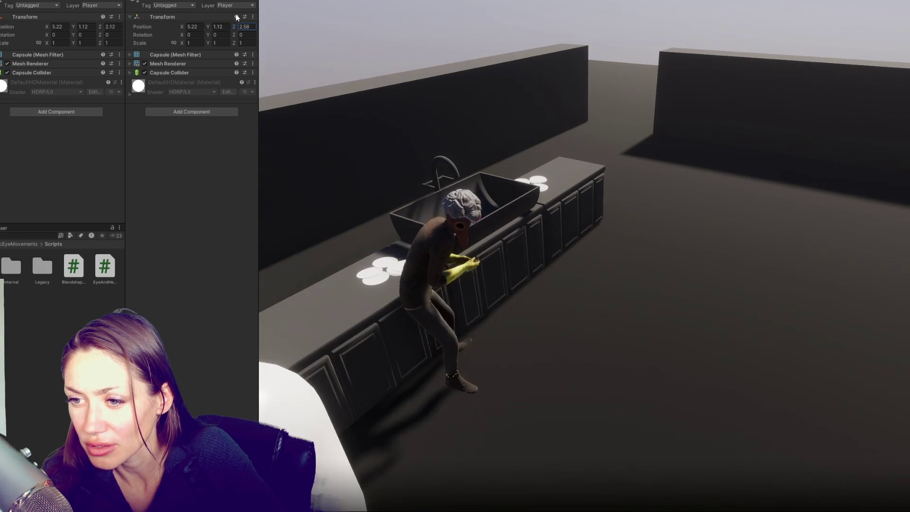
left_click_drag(234, 26, 212, 25)
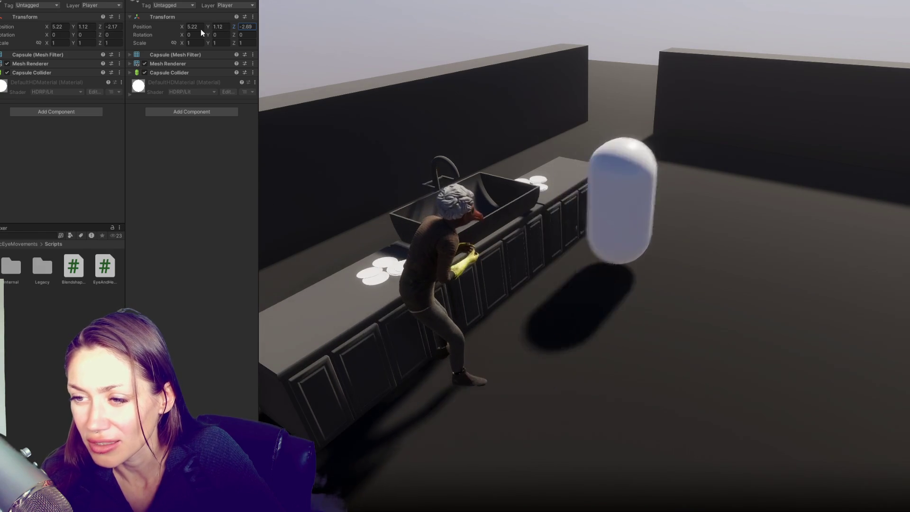
mouse_move(234, 26)
left_mouse_down()
mouse_move(119, 36)
mouse_move(232, 29)
left_mouse_up()
key("alt+Tab")
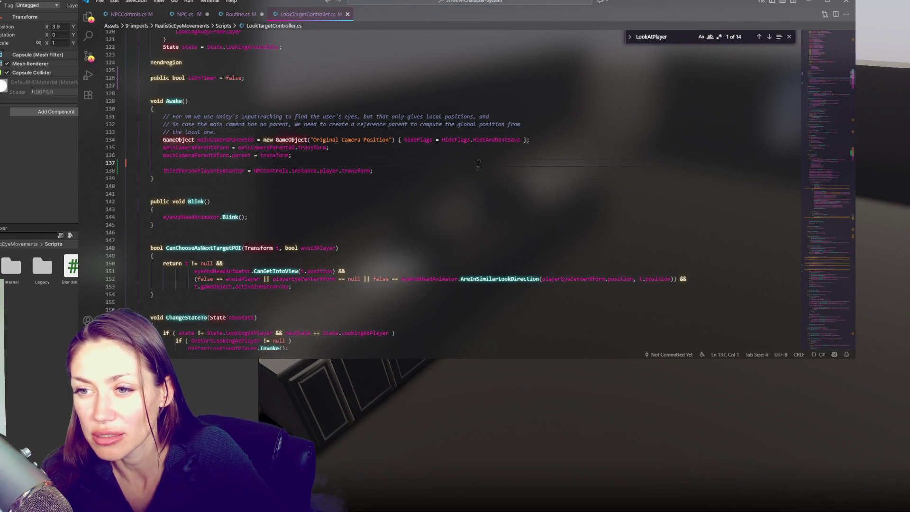
Bring the Awake method of LookTargetController.cs into view, glancing at Routine.cs.
key("ctrl+z")
left_click(241, 15)
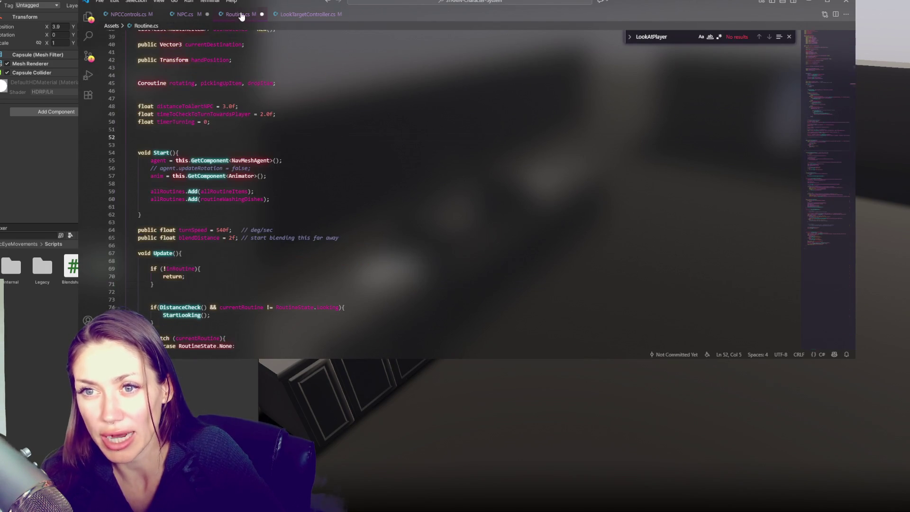
scroll(213, 142, "up", 5)
left_click(313, 14)
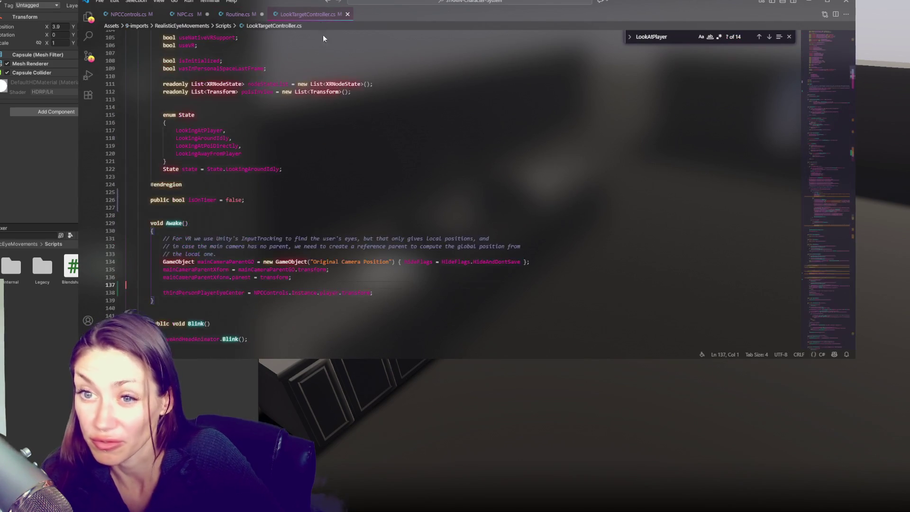
scroll(835, 107, "up", 15)
scroll(319, 186, "down", 10)
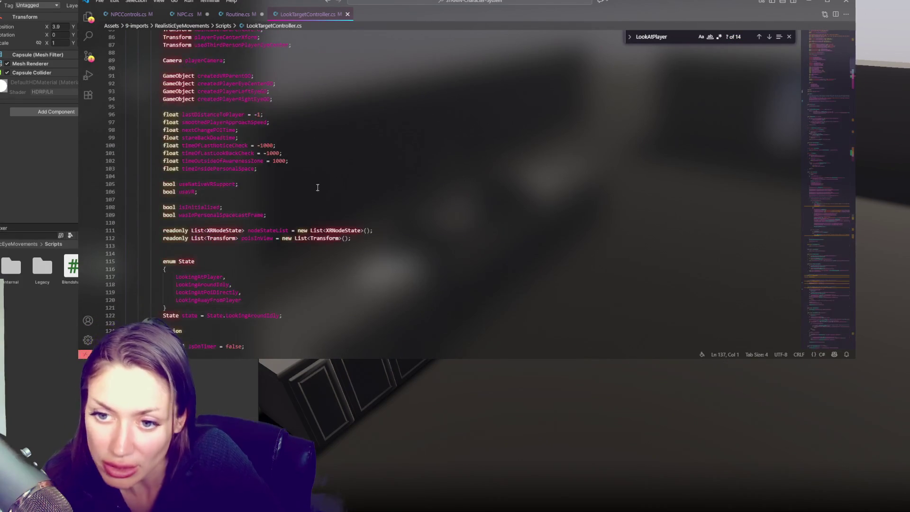
scroll(319, 186, "down", 8)
Inspect the isOnTimer field, compare with Routine.cs, and place the caret below the field.
left_click(186, 187)
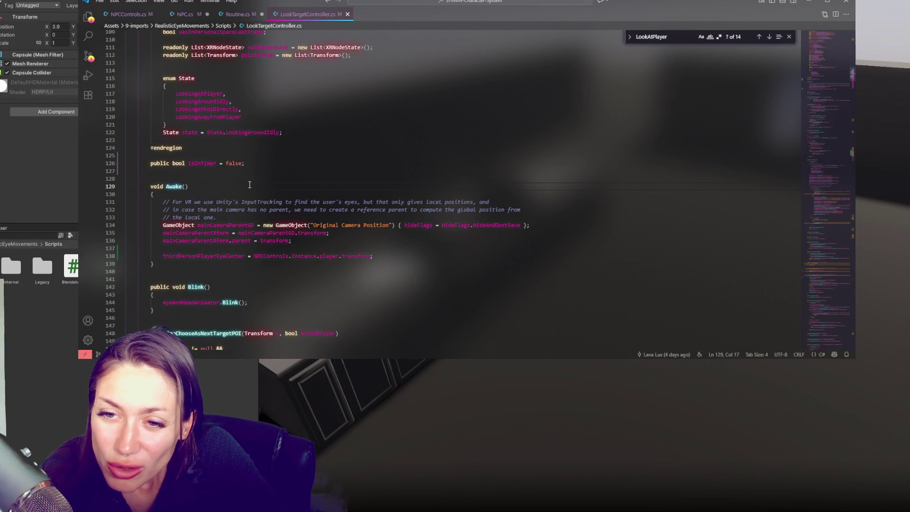
double_click(207, 163)
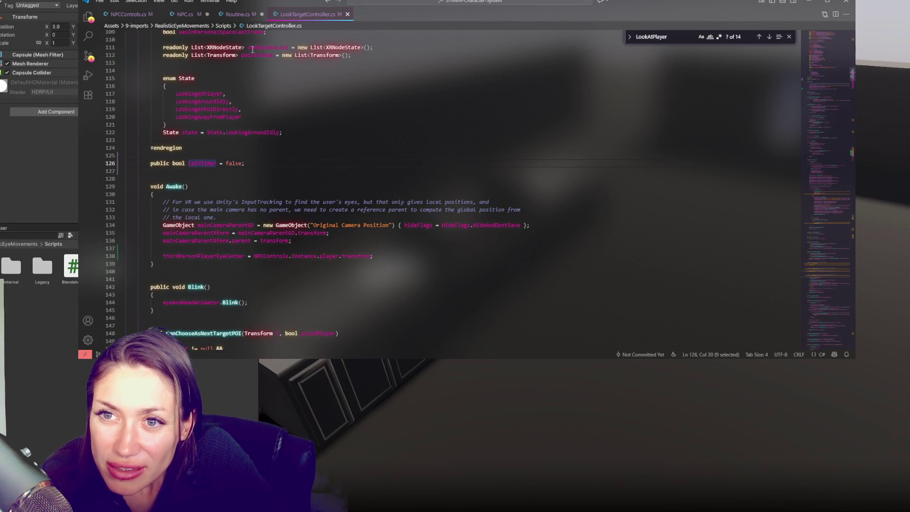
left_click(239, 13)
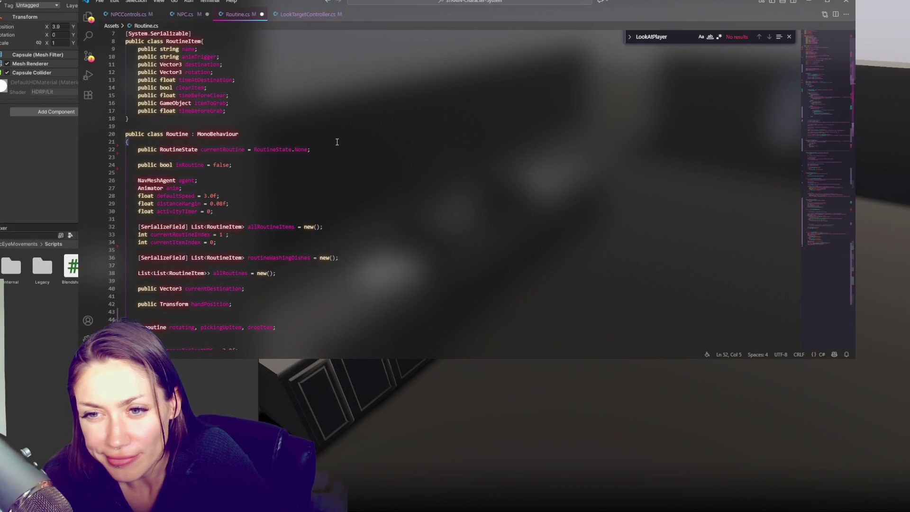
scroll(204, 169, "down", 5)
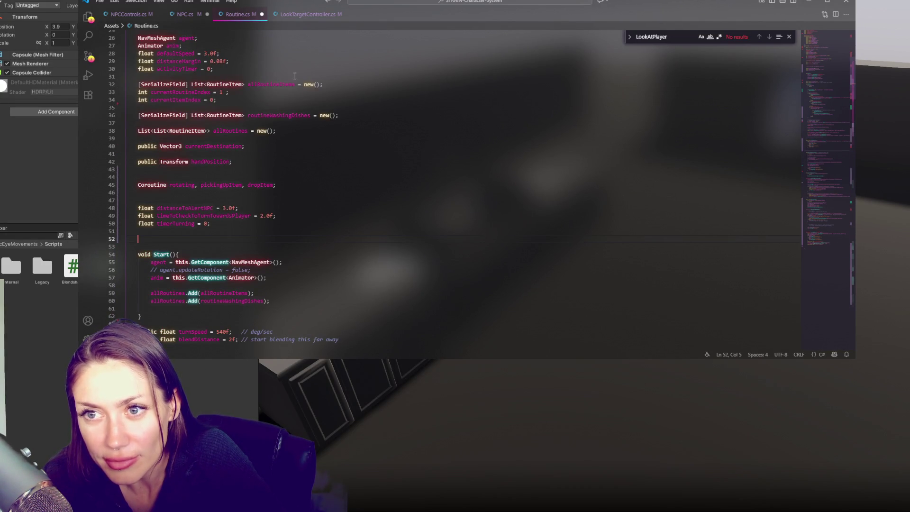
left_click(308, 13)
double_click(233, 163)
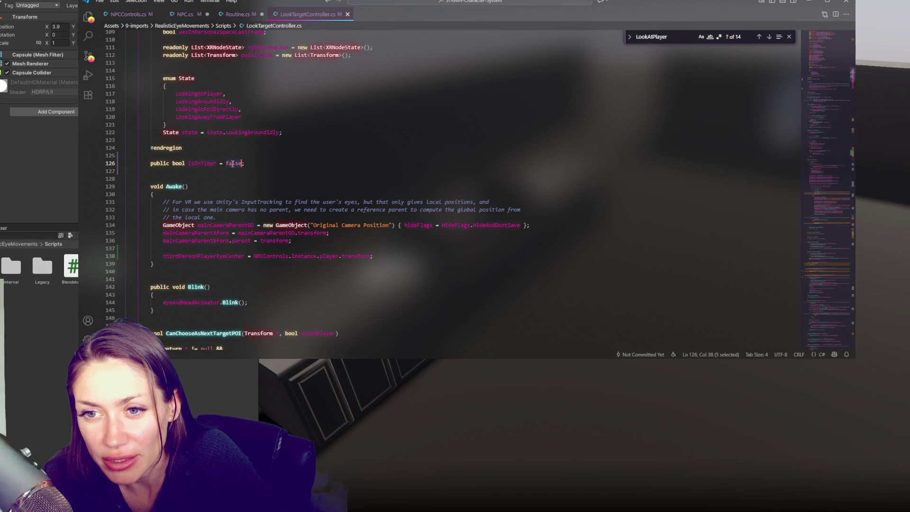
key("ctrl+space")
key("Escape")
left_click(379, 177)
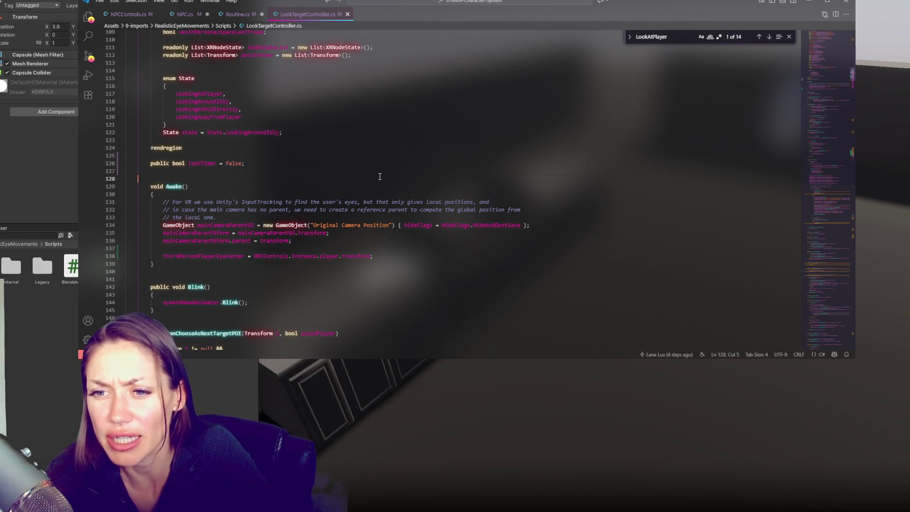
Declare empty public LookAtPlayer() and DontLookAtPlayer() methods after line 126.
left_click(265, 158)
left_click(261, 163)
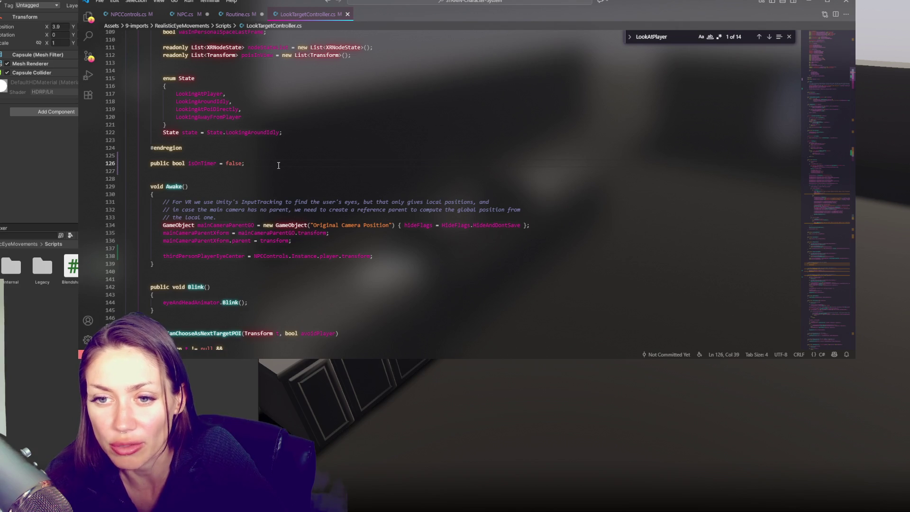
key("Return")
key("Return")
type("public LookAtPla")
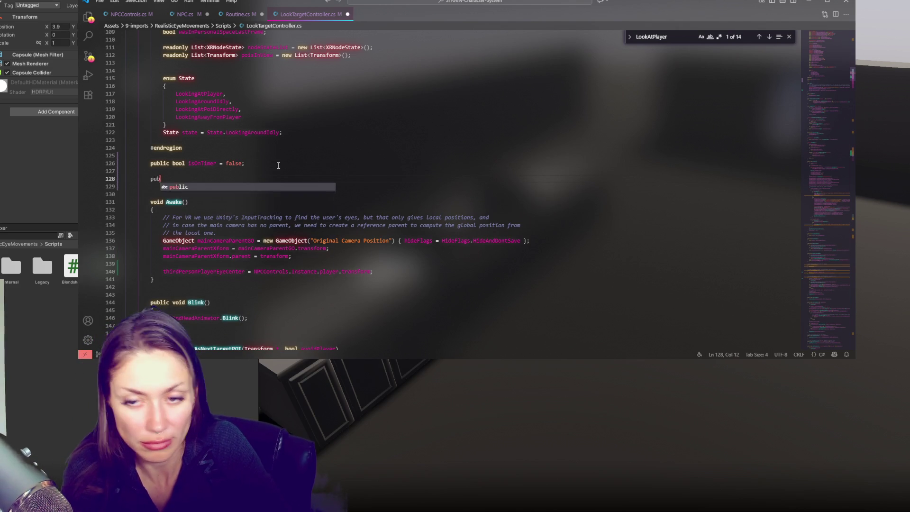
key("Tab")
type("(){")
key("Return")
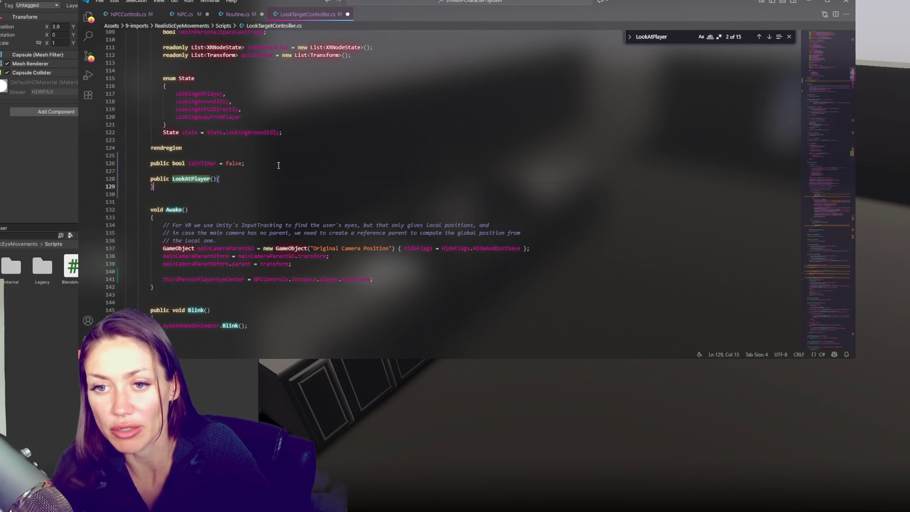
key("Return")
key("Return")
type("pu")
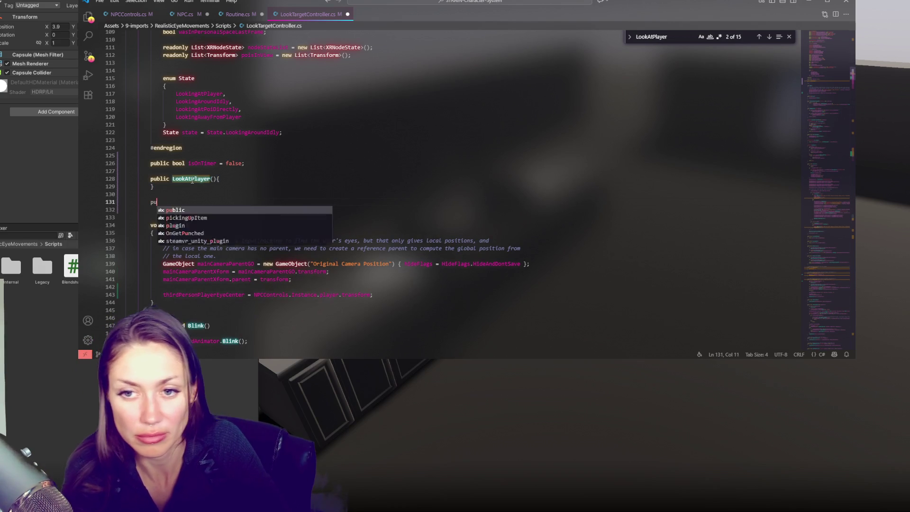
type("blic DontL")
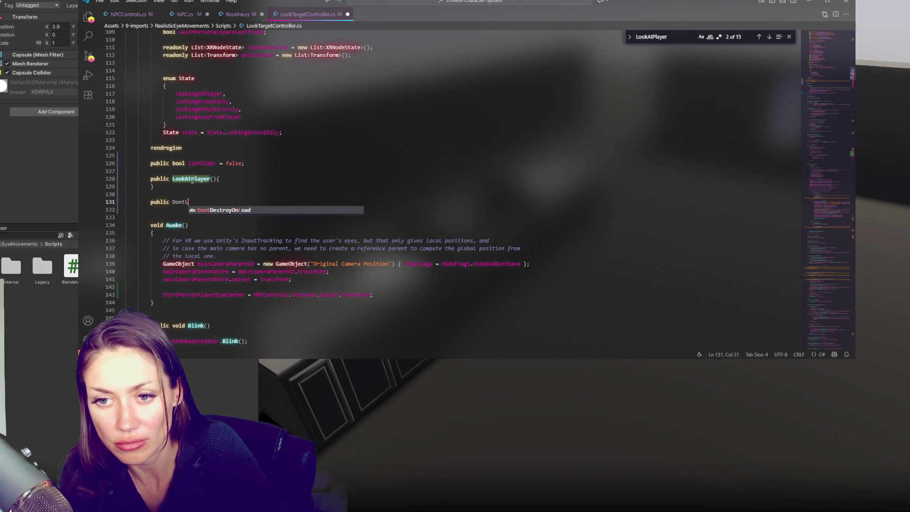
type("ookAtPlayer(){")
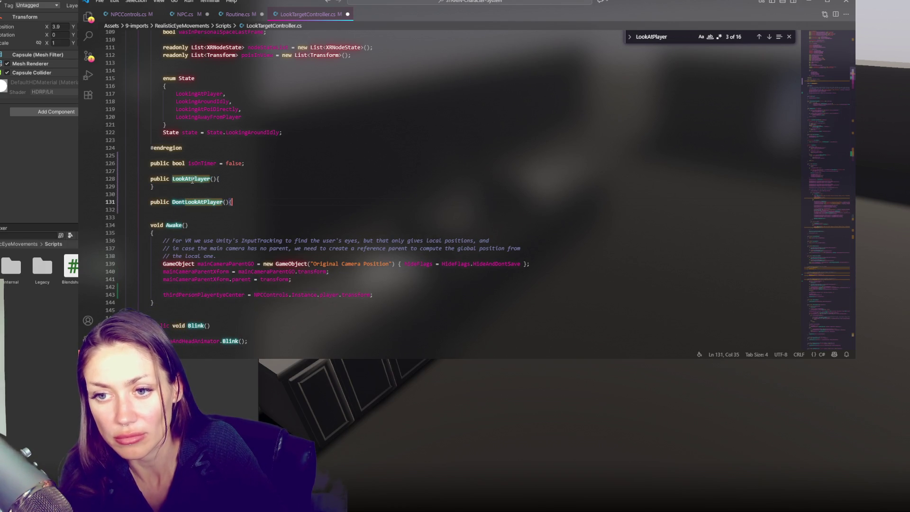
key("Return")
Step through every LookAtPlayer match in the file with Find Next.
double_click(192, 178)
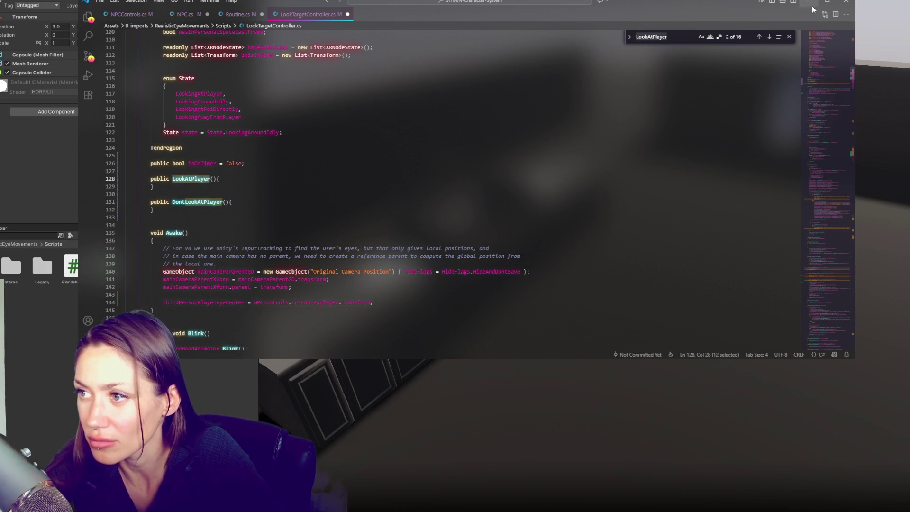
left_click(769, 38)
left_click(769, 38)
left_click(769, 38)
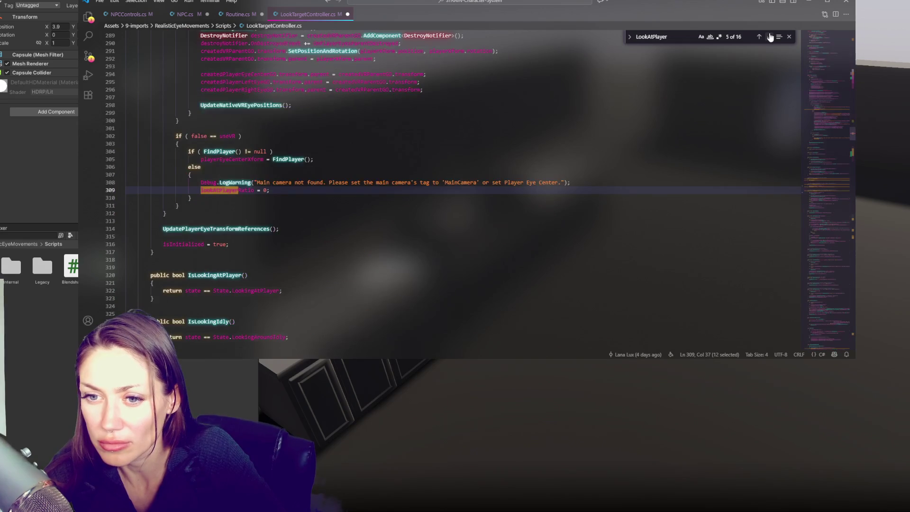
left_click(768, 38)
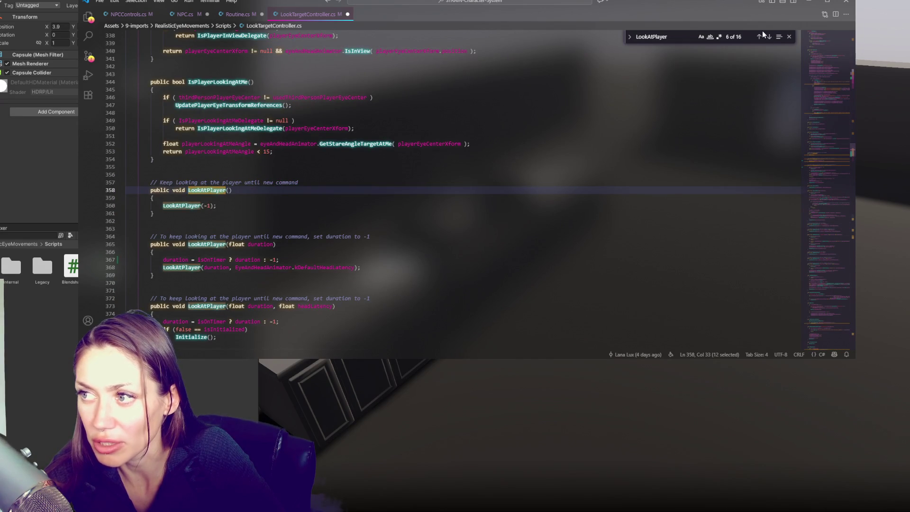
left_click(767, 37)
left_click(768, 37)
left_click(768, 37)
left_click(767, 37)
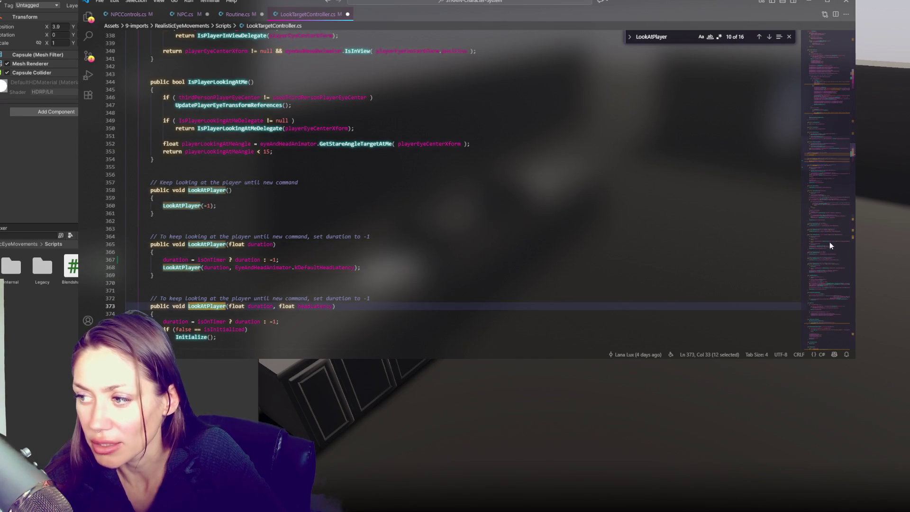
scroll(314, 237, "up", 20)
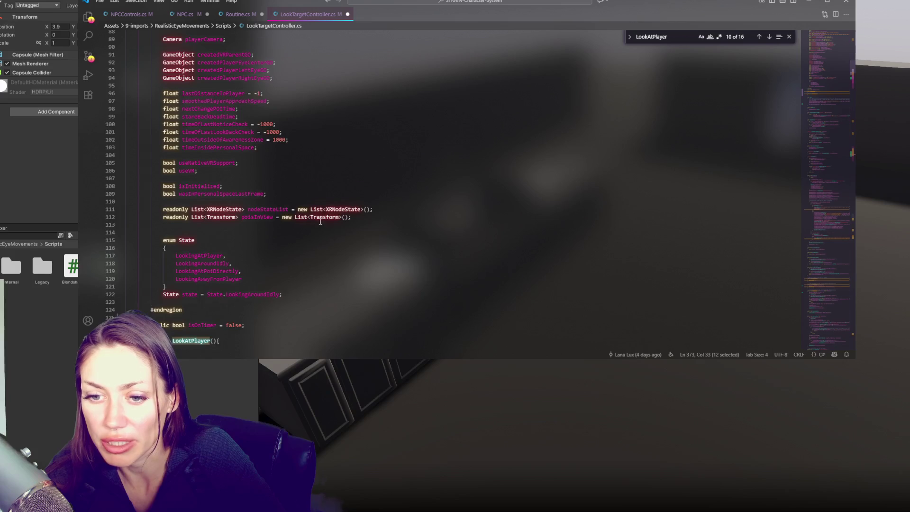
scroll(200, 211, "down", 6)
left_click(188, 221)
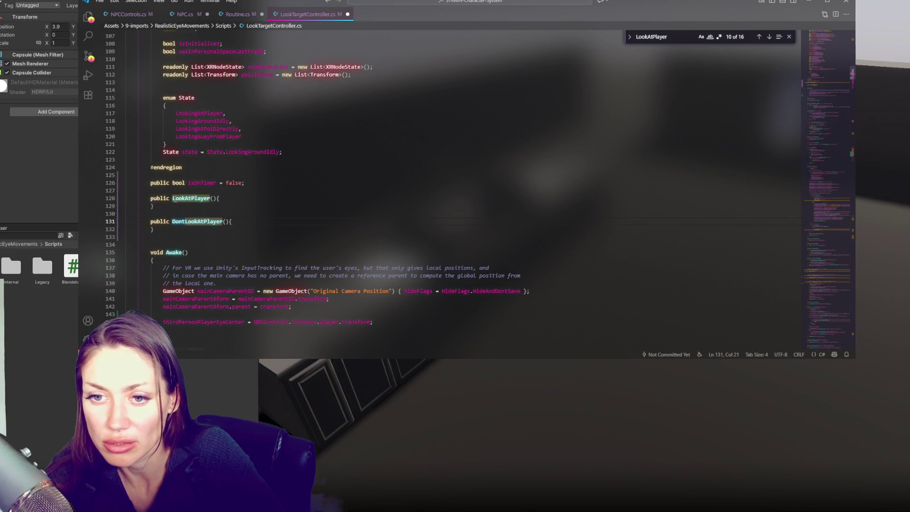
Rename the methods to EnableLookAtPlayer and DisableLookAtPlayer and save.
left_click(173, 198)
type("Denable")
key("BackSpace")
key("BackSpace")
key("BackSpace")
type("Endable")
key("Escape")
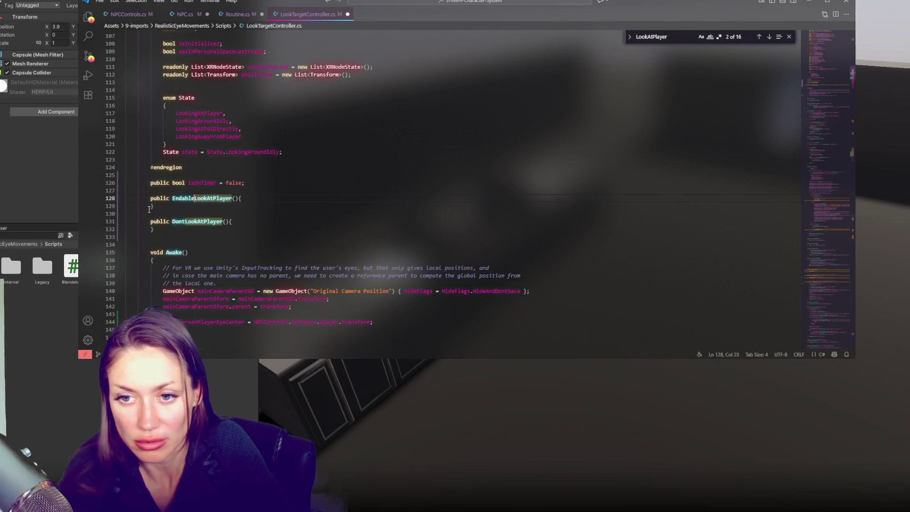
left_click(178, 198)
key("Delete")
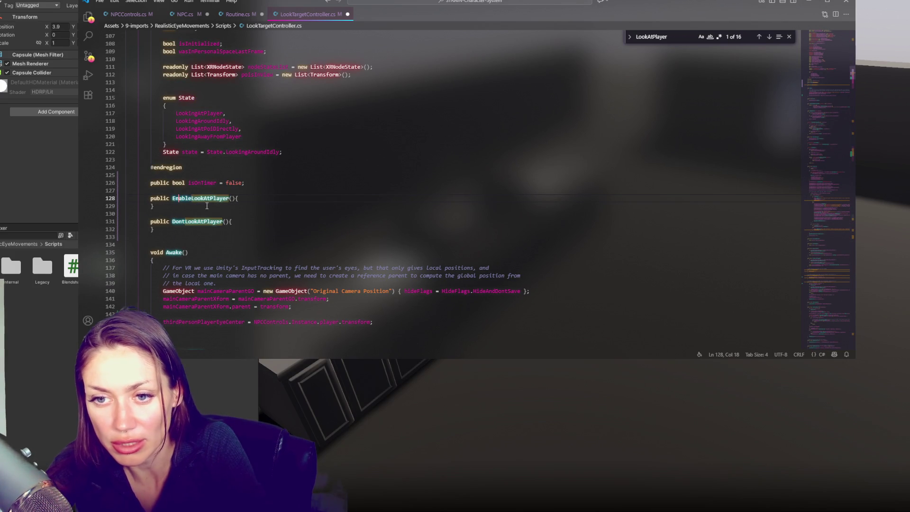
left_click(175, 225)
key("Delete")
key("Delete")
key("Delete")
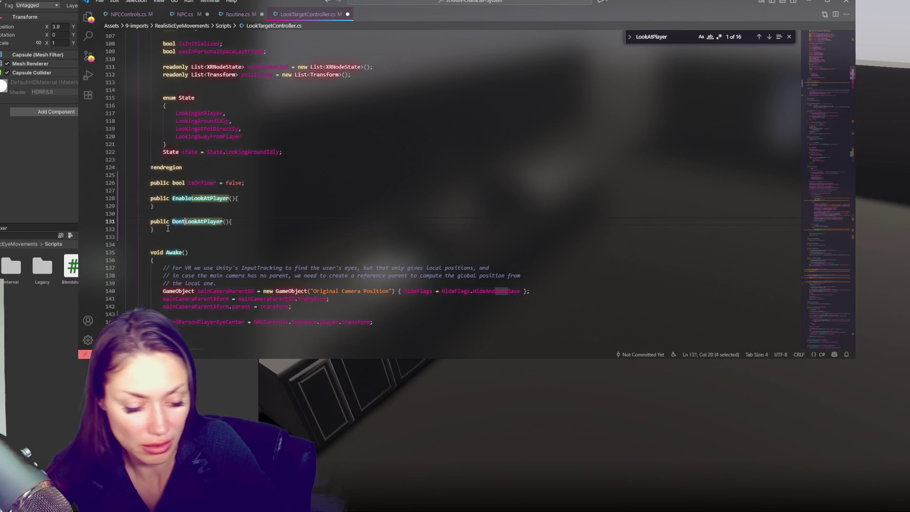
type("isable")
key("ctrl+s")
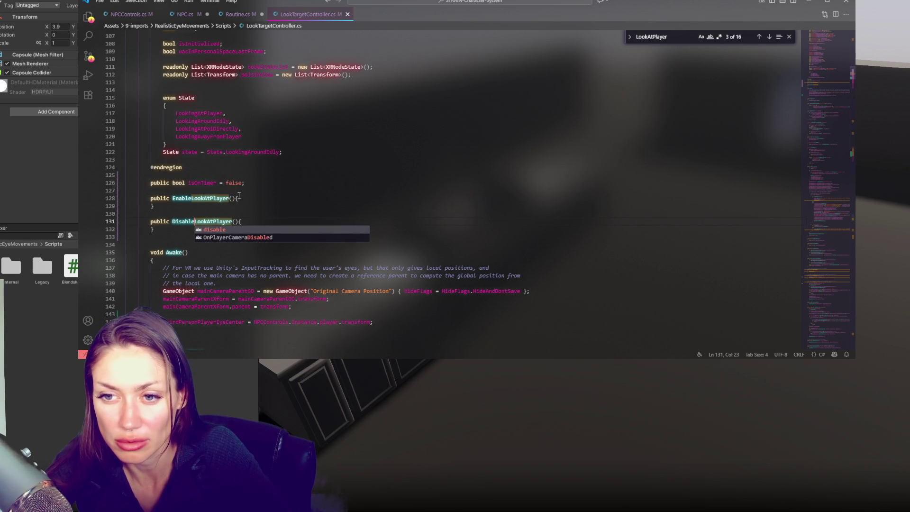
Set isOnTimer = false in EnableLookAtPlayer and isOnTimer = true in DisableLookAtPlayer, then save.
left_click(239, 198)
key("Return")
type("isOnTimer")
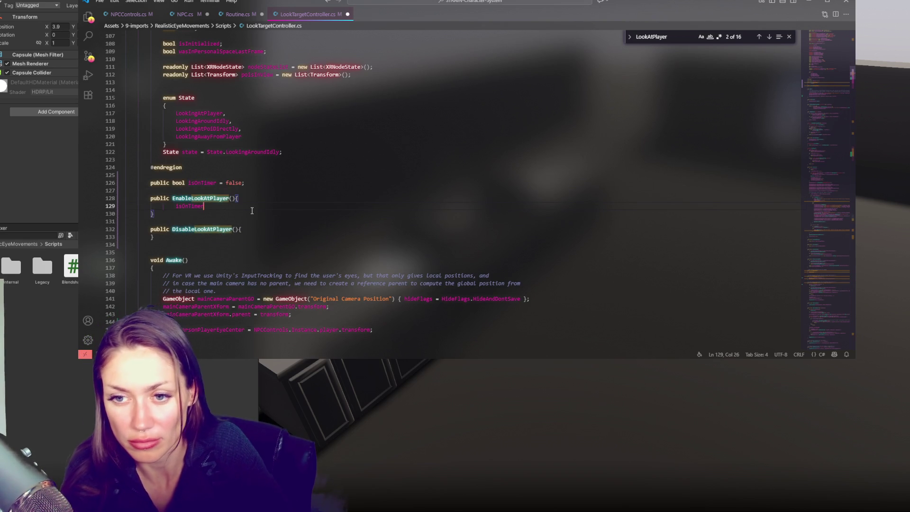
type(" = false;")
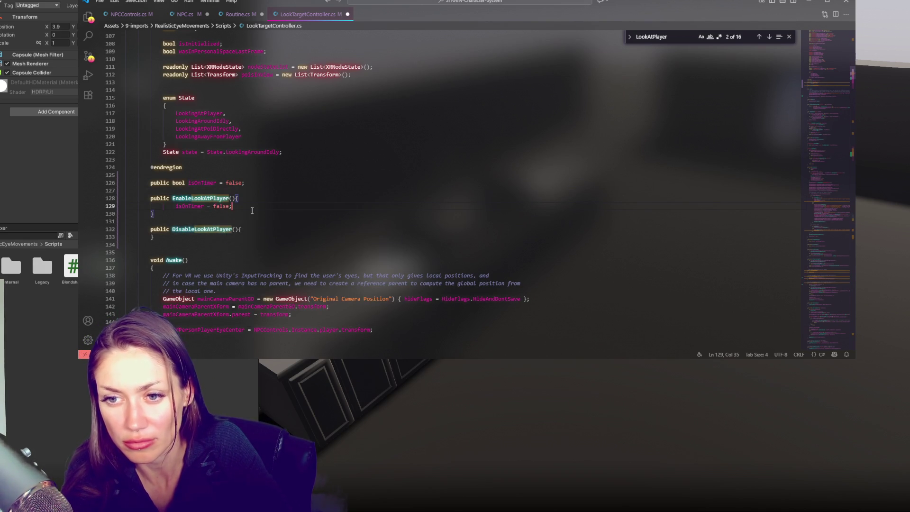
left_click(244, 229)
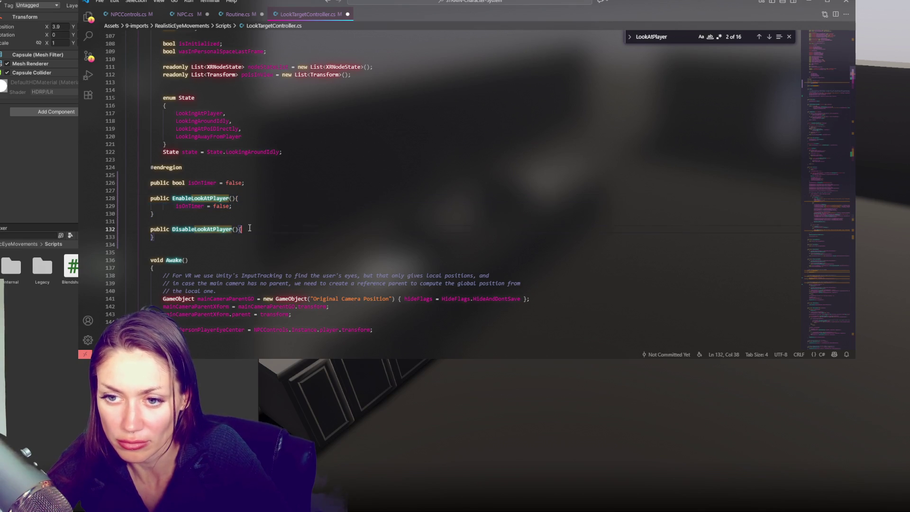
key("Return")
type("isOnTimer = true;;")
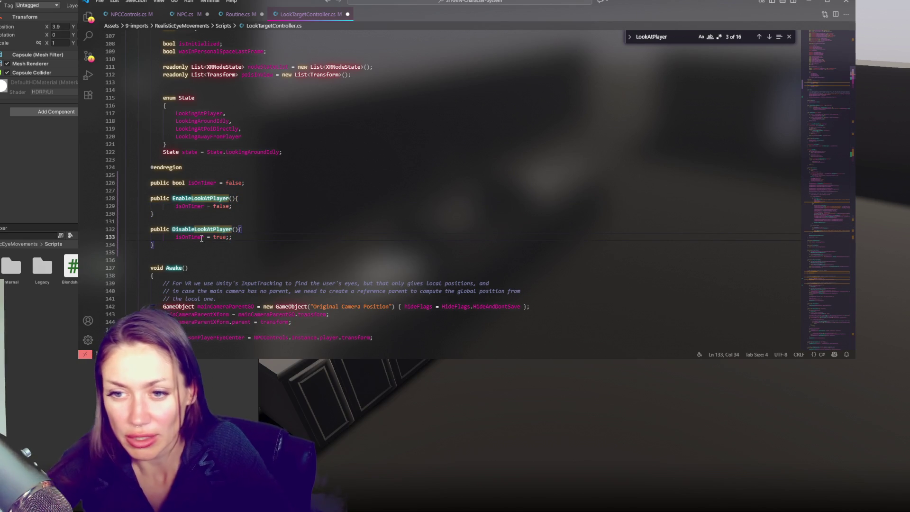
left_click(211, 115)
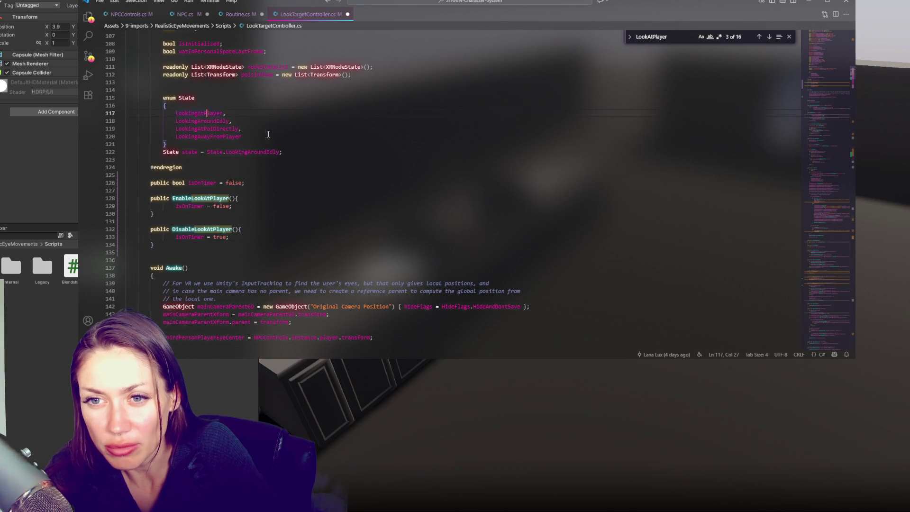
key("ctrl+s")
Review the eye-center assignment in Awake and copy the lookAtPlayerRatio field name.
scroll(284, 139, "up", 6)
scroll(294, 142, "up", 8)
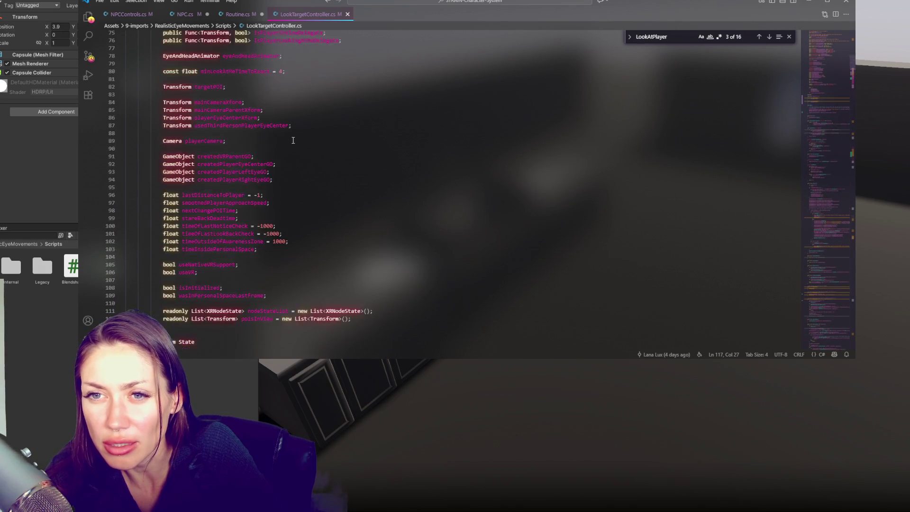
scroll(208, 228, "down", 20)
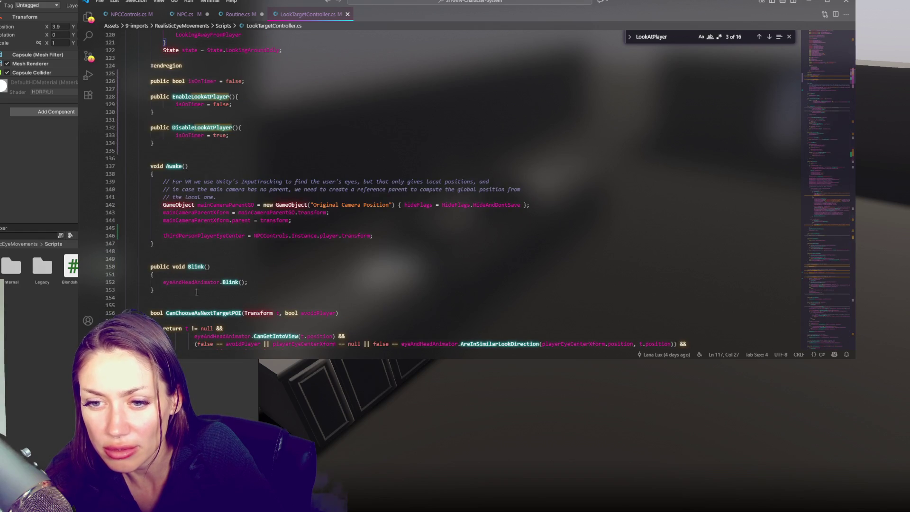
left_click(403, 235)
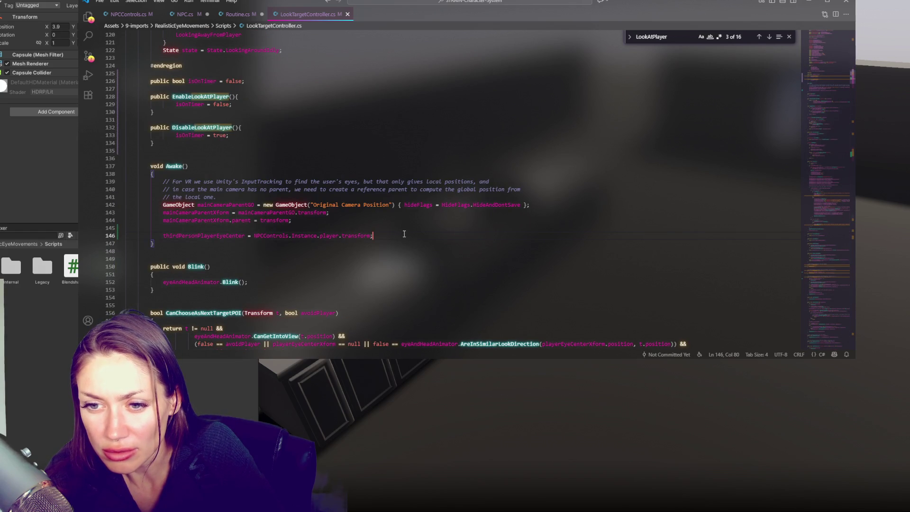
double_click(223, 235)
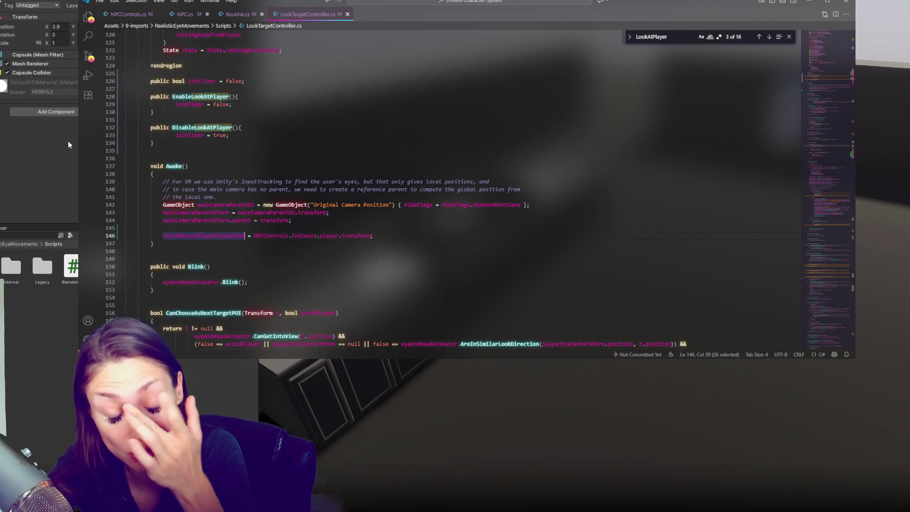
scroll(253, 138, "up", 15)
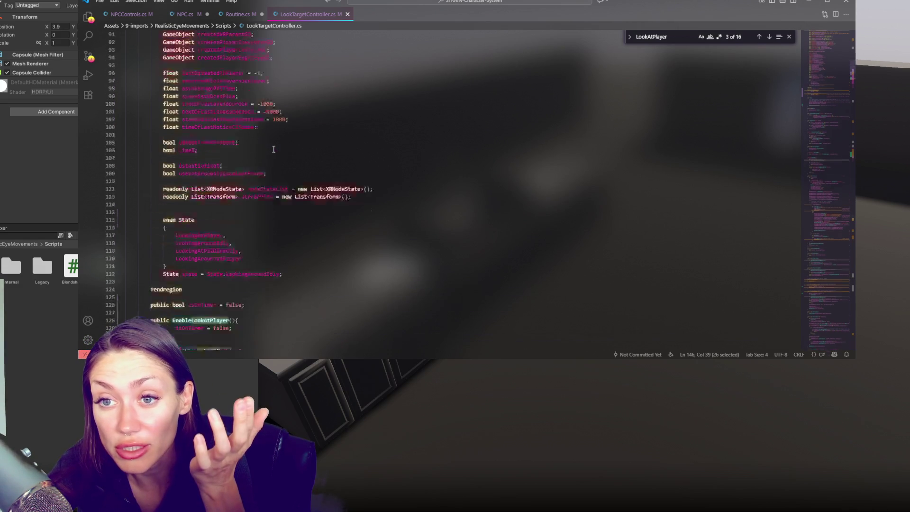
scroll(254, 138, "up", 20)
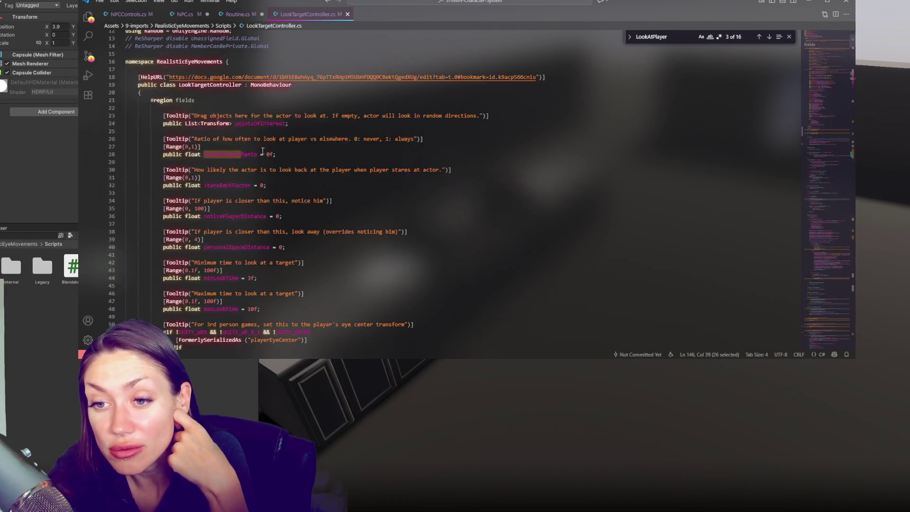
double_click(230, 154)
key("ctrl+c")
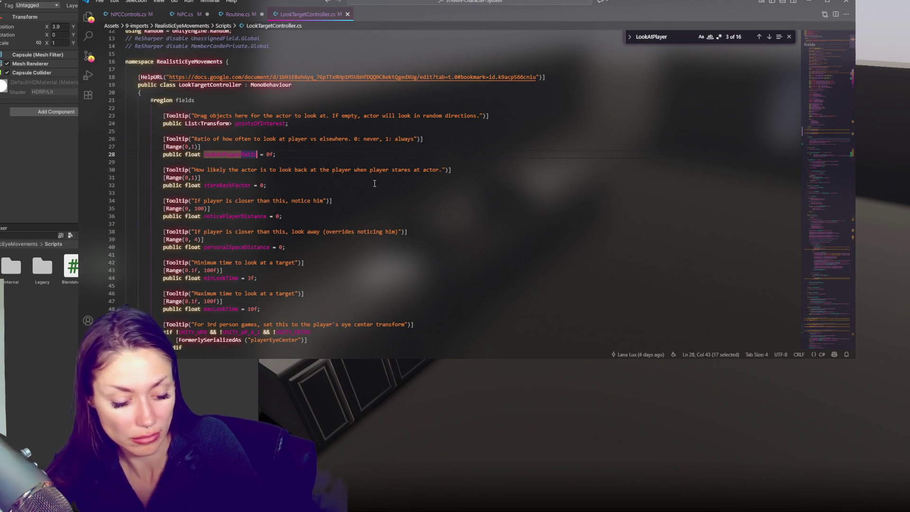
Add lookAtPlayerRatio assignments to both methods: 1.0f when enabling, 0 when disabling.
scroll(374, 183, "down", 20)
left_click(240, 182)
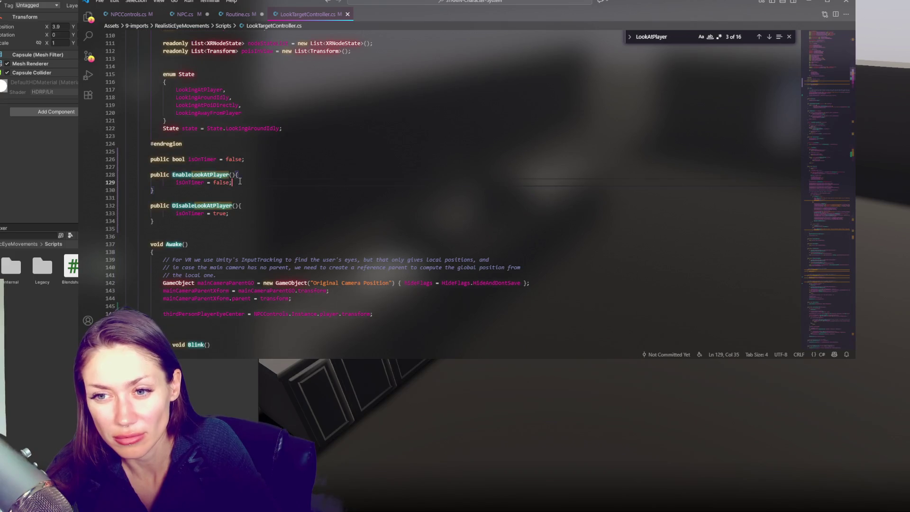
key("Return")
key("ctrl+v")
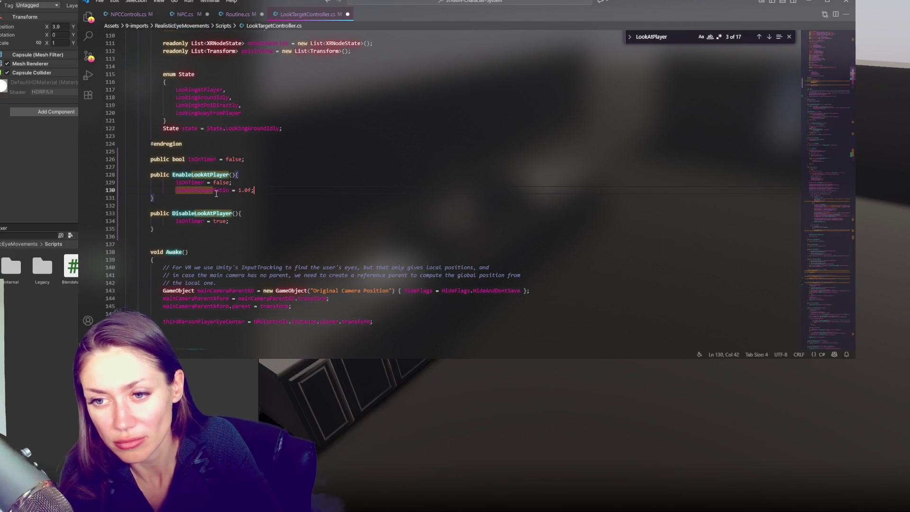
left_click(272, 219)
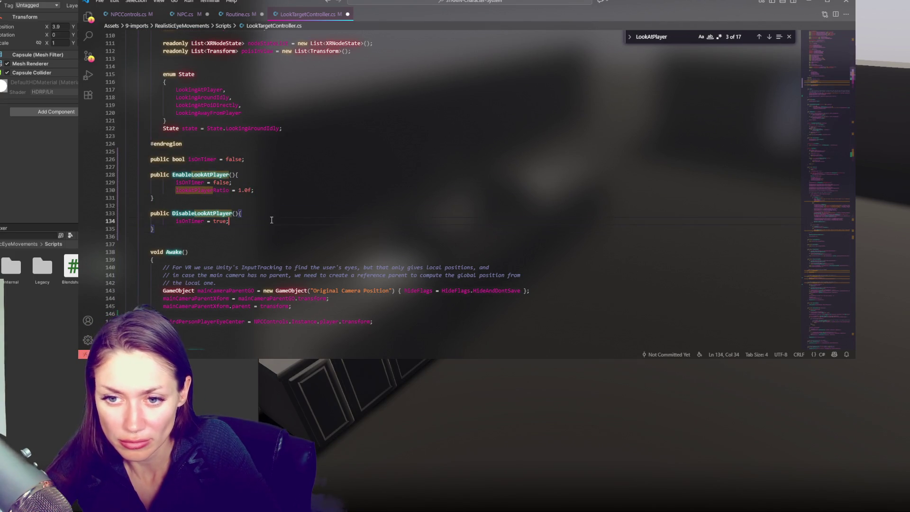
key("Return")
key("ctrl+v")
type("=")
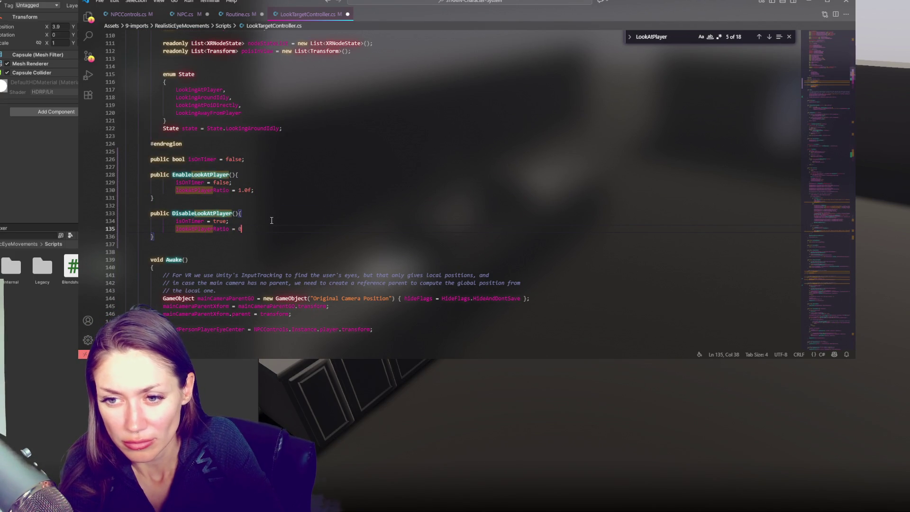
Unindent the body lines of both methods with Shift+Tab.
key("shift+Up")
key("shift+Tab")
left_click(246, 183)
key("shift+Down")
key("shift+Tab")
left_click_drag(825, 78, 819, 57)
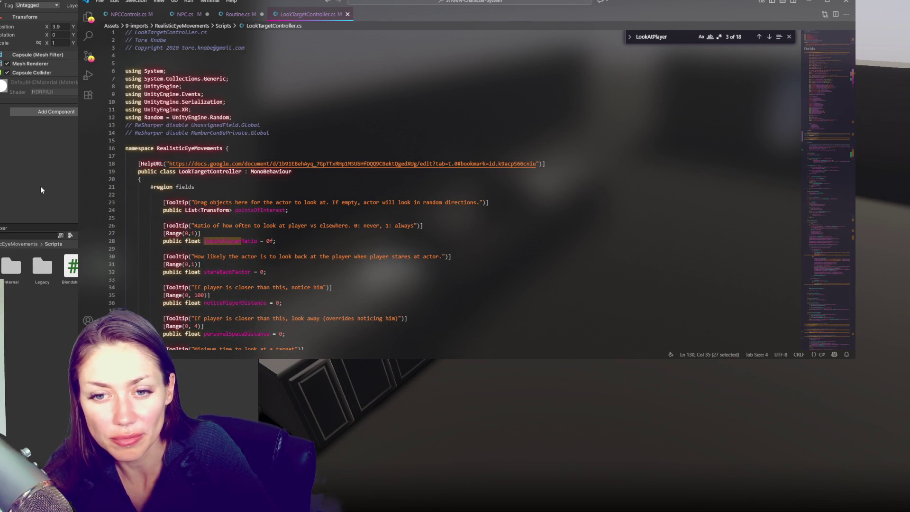
left_click(240, 17)
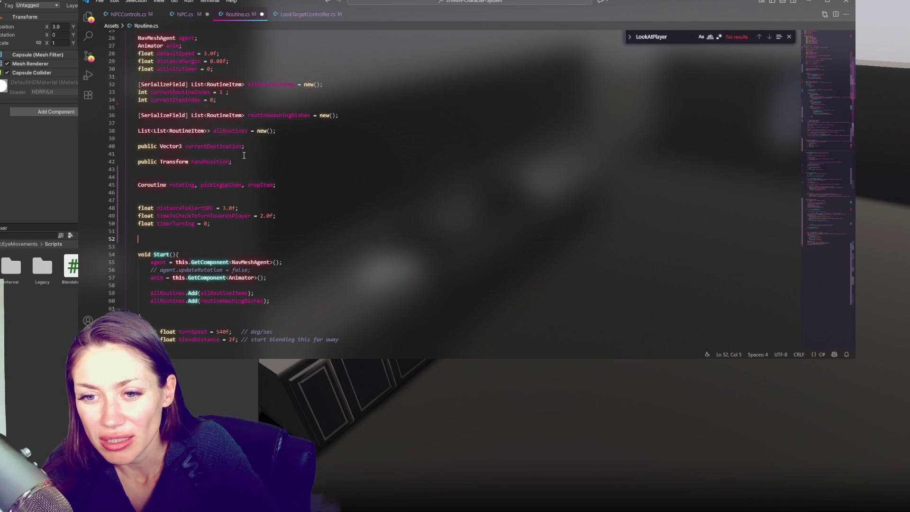
Add a [SerializeField] LookTargetController field on blank line 52 of Routine.cs.
scroll(223, 112, "down", 10)
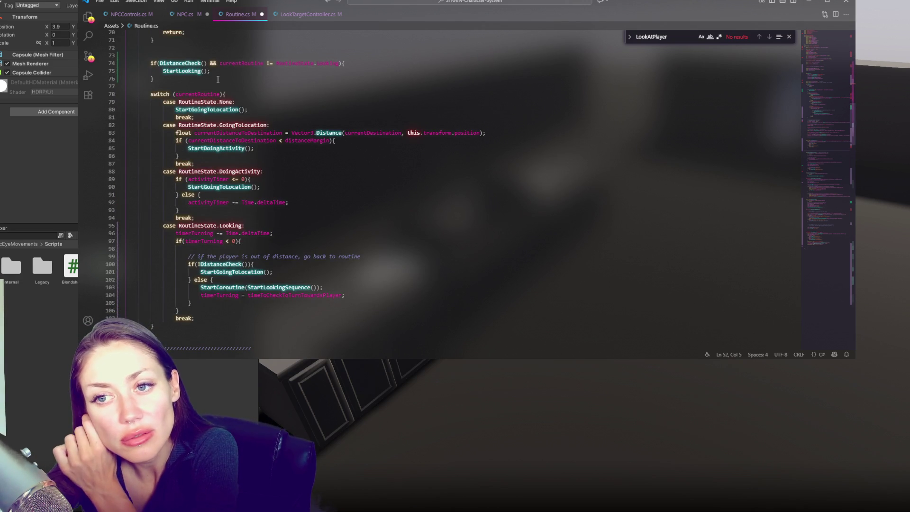
double_click(234, 226)
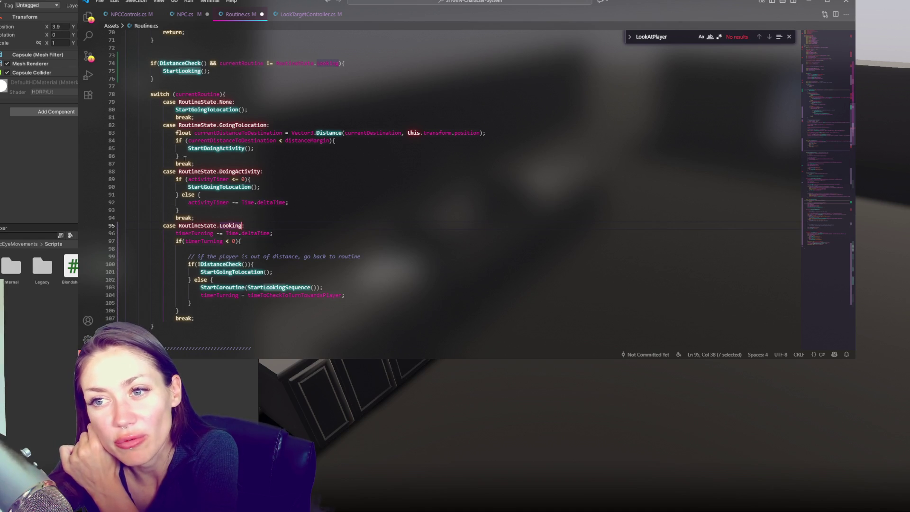
scroll(340, 132, "up", 3)
scroll(218, 142, "up", 10)
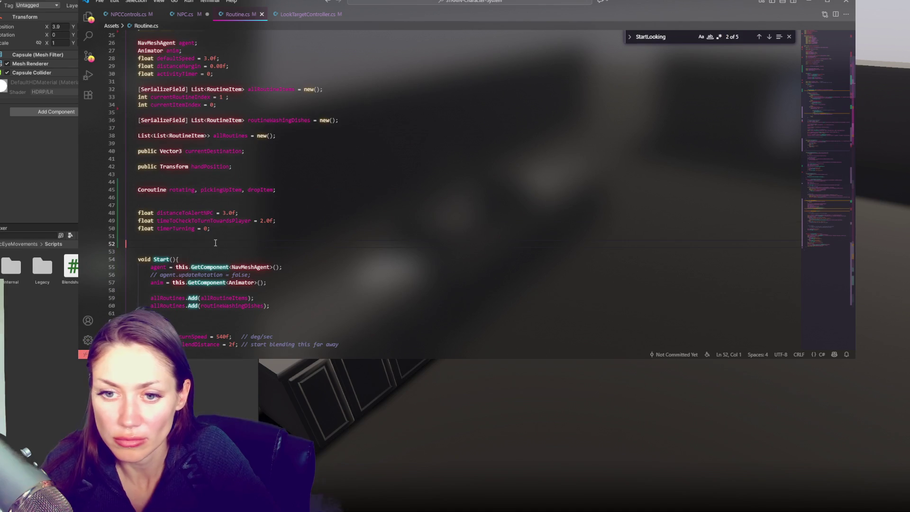
left_click(215, 243)
type("[SerializeField] LookTargetController;")
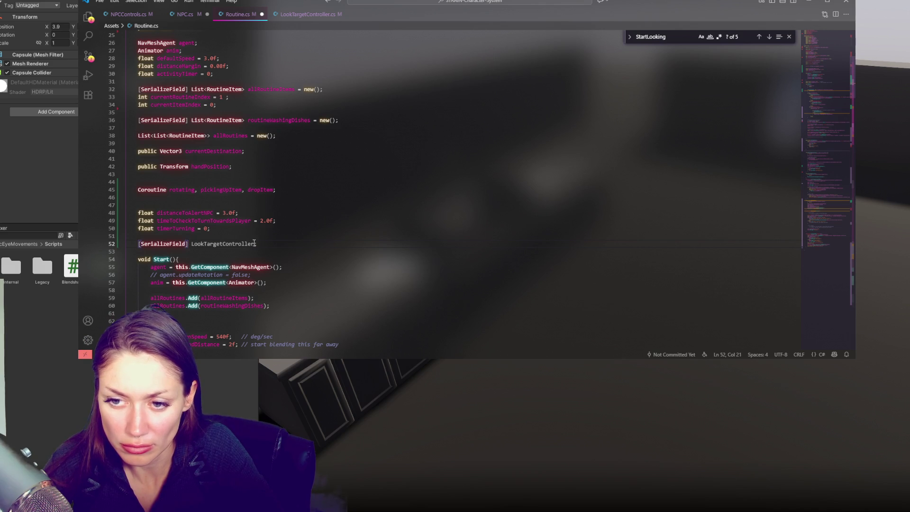
type(" lookS")
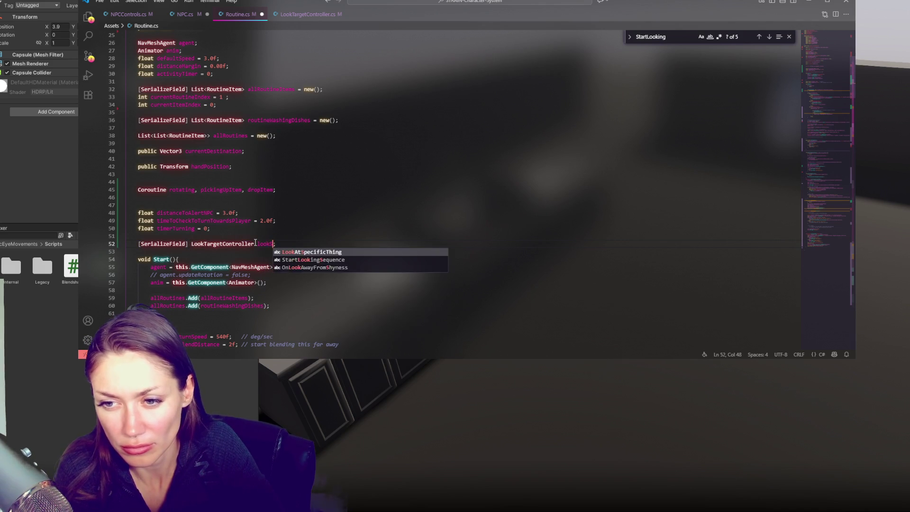
type("cript")
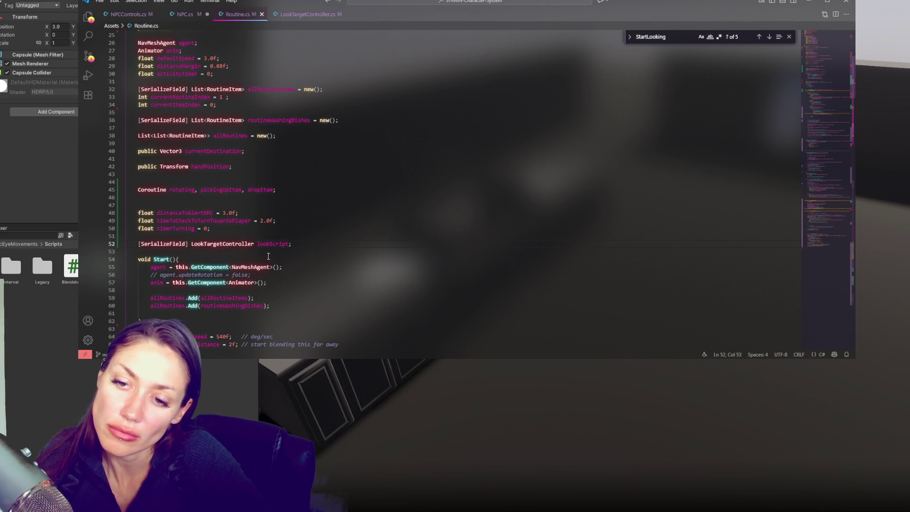
key("alt+Tab")
key("alt+Tab")
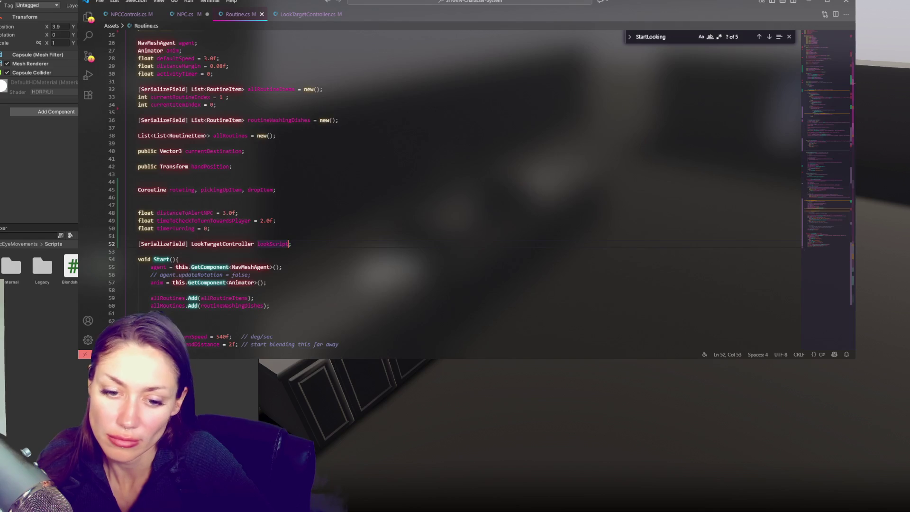
Rewrite line 168 as lookTargetController.DisableLookAtPlayer() so it calls the field, not the class.
key("ctrl+f")
type("lo")
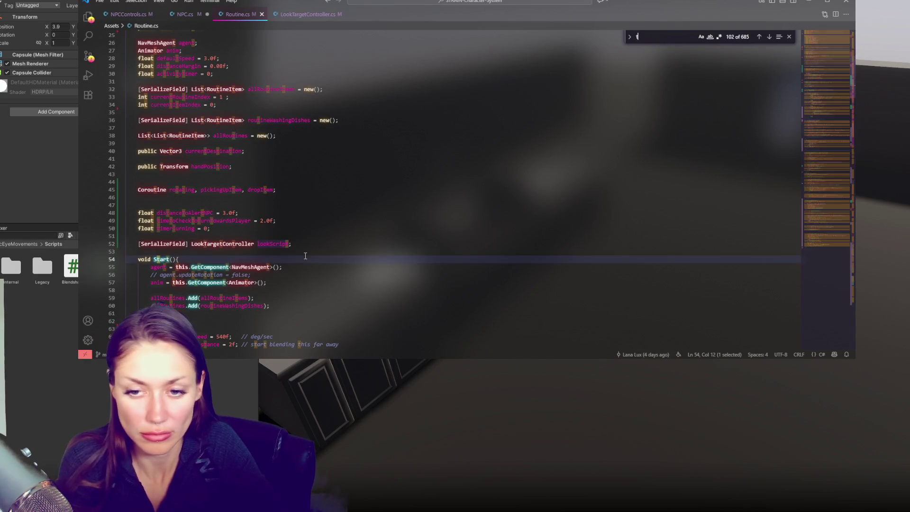
type("oktar")
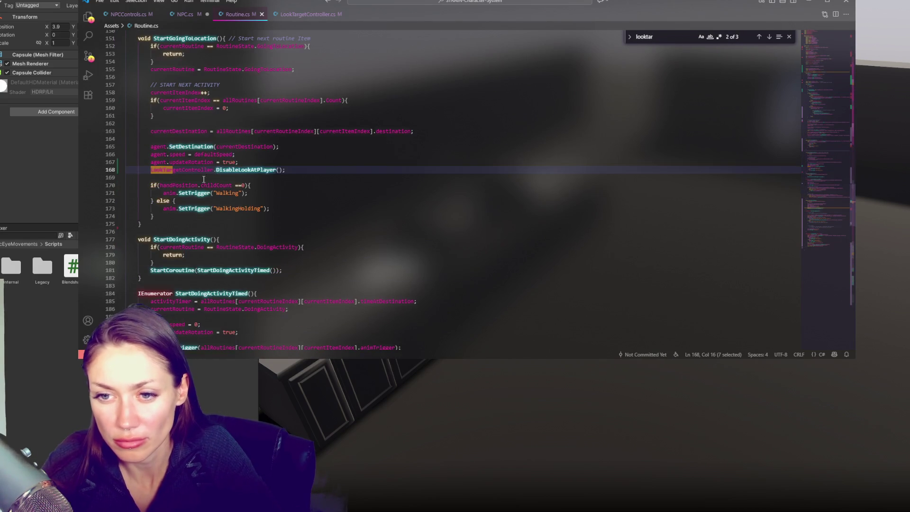
double_click(198, 172)
type("lookScript")
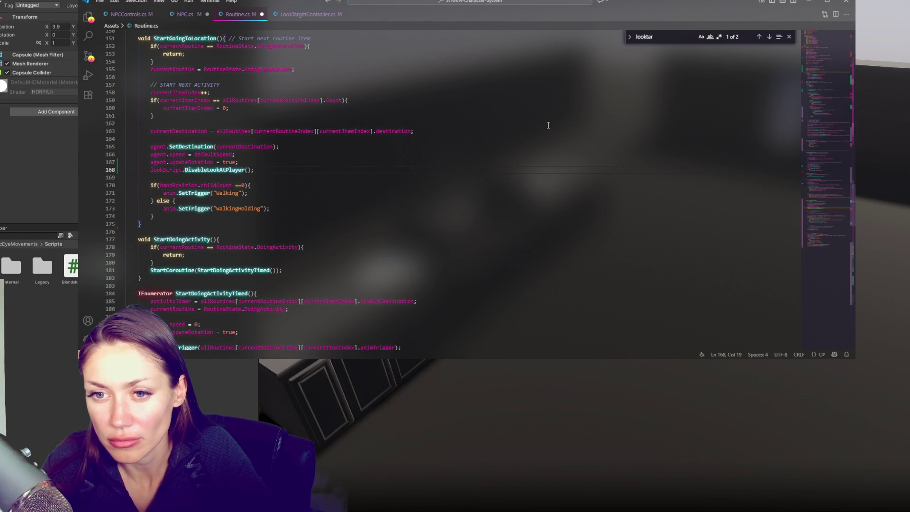
key("ctrl+z")
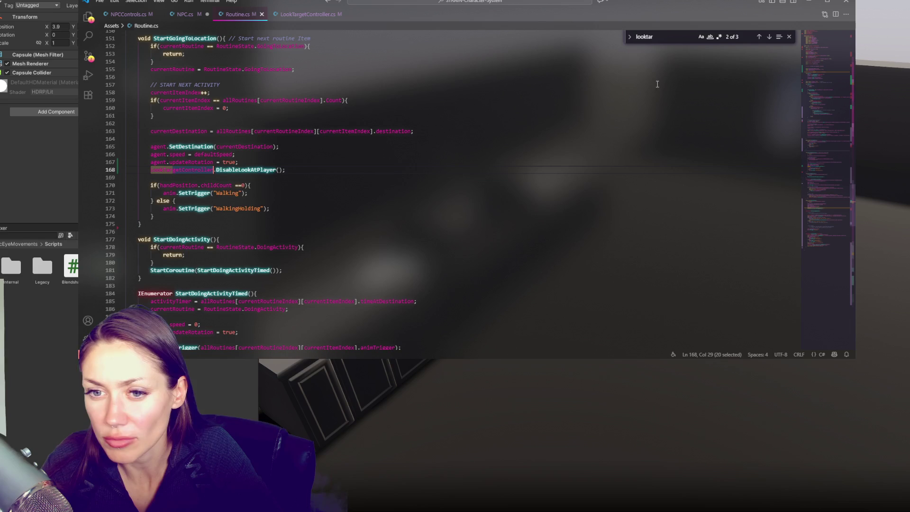
key("Left")
key("Delete")
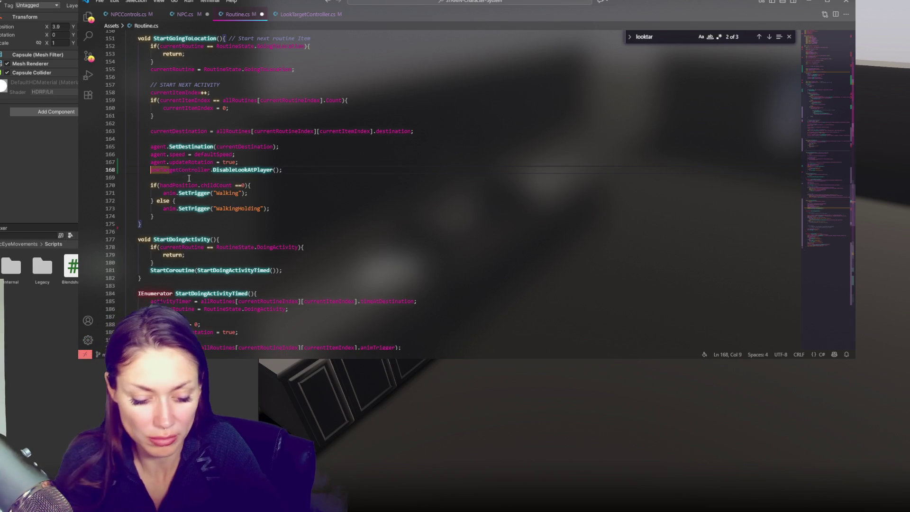
type("l")
key("Escape")
Step through the lookTargetController matches to the field declaration, then return to Unity.
key("ctrl+f")
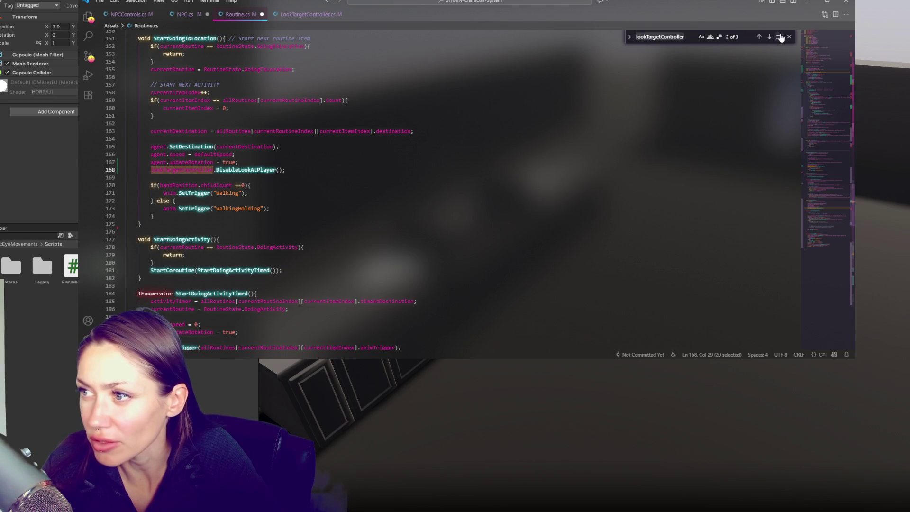
left_click(770, 37)
key("Right")
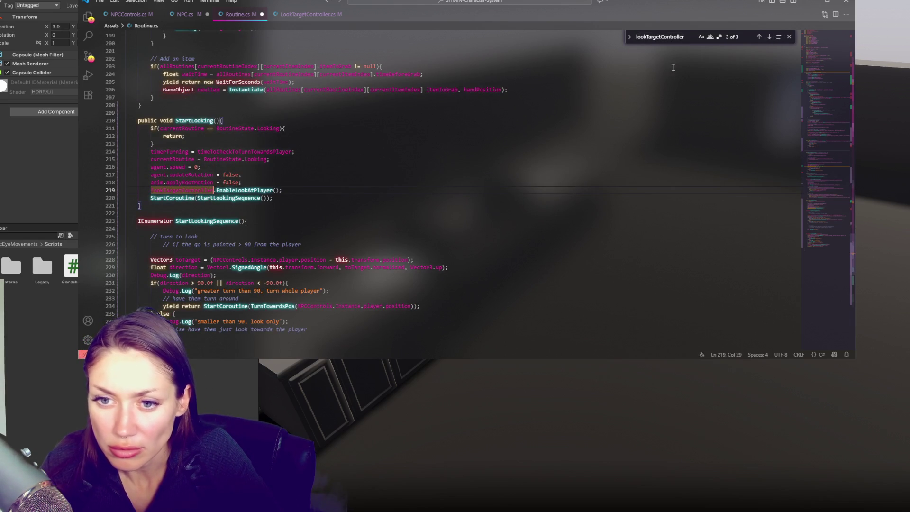
left_click(770, 37)
left_click(284, 184)
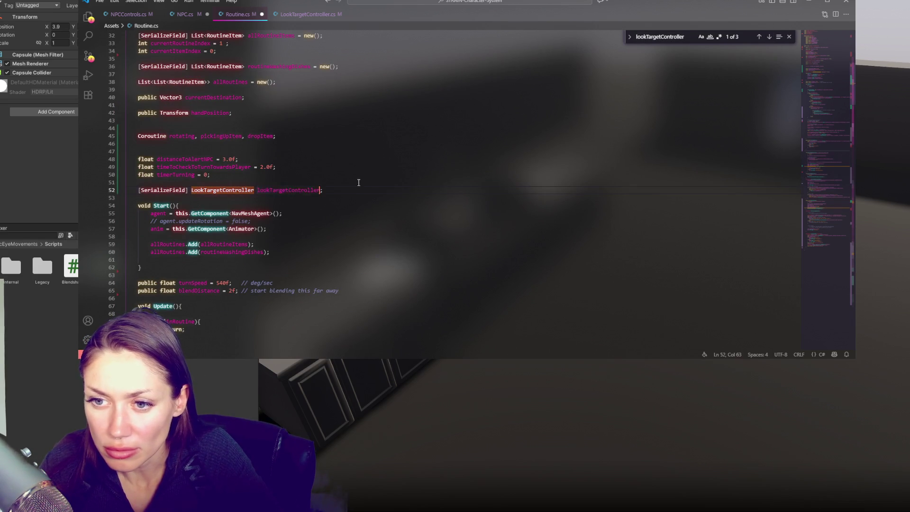
key("alt+Tab")
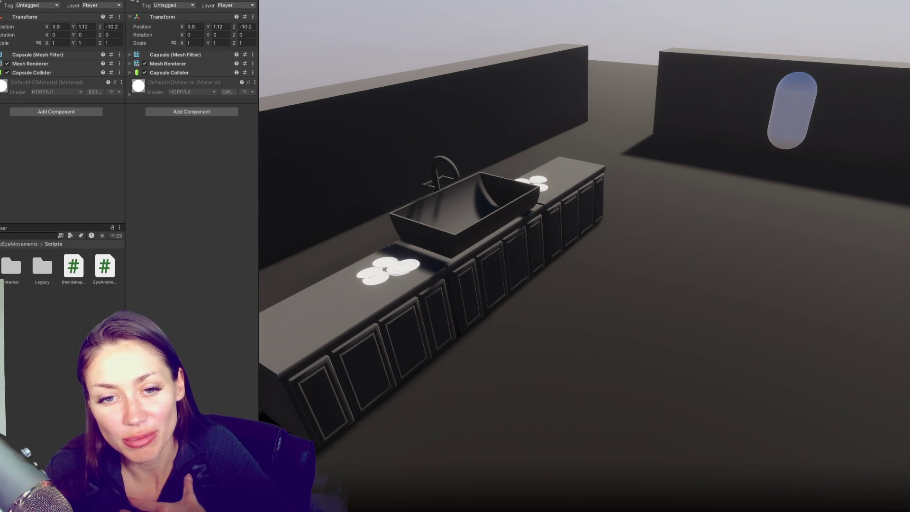
Check the compile errors and look up the namespace at the top of LookTargetController.cs.
key("ctrl+shift+c")
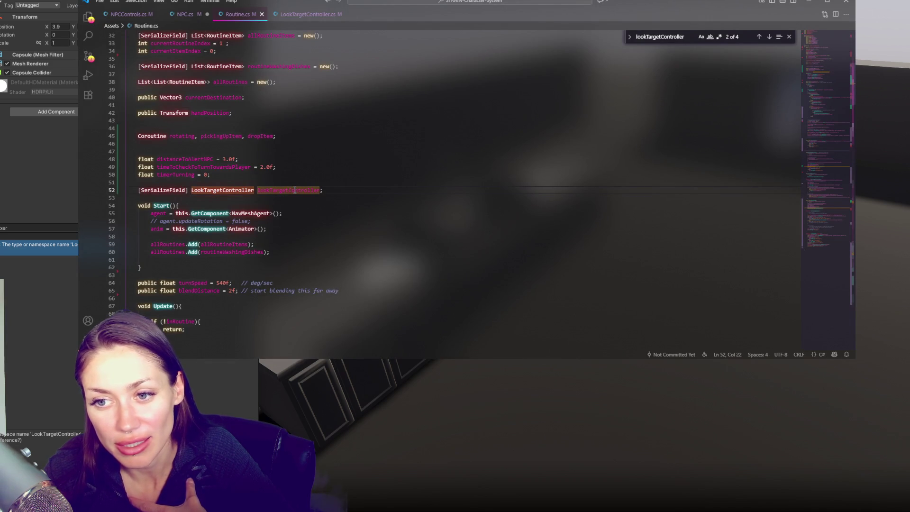
left_click(320, 15)
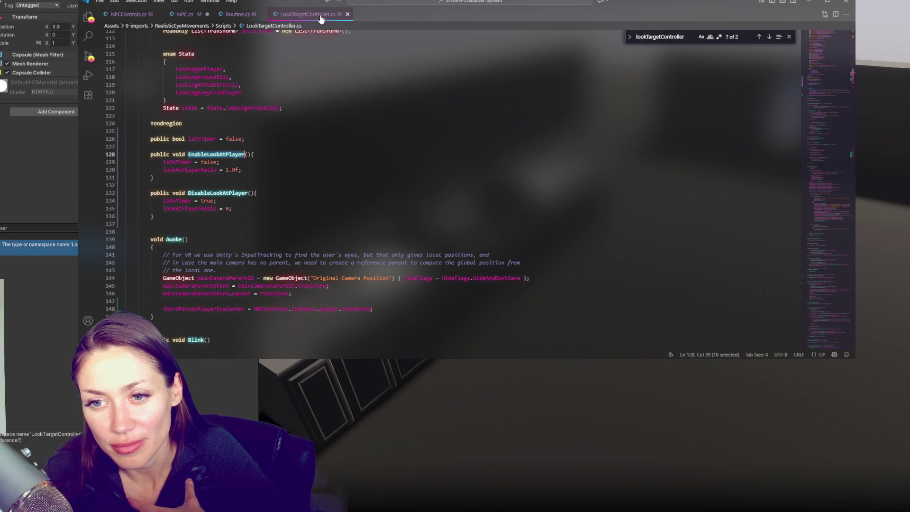
scroll(402, 169, "up", 20)
scroll(402, 169, "up", 10)
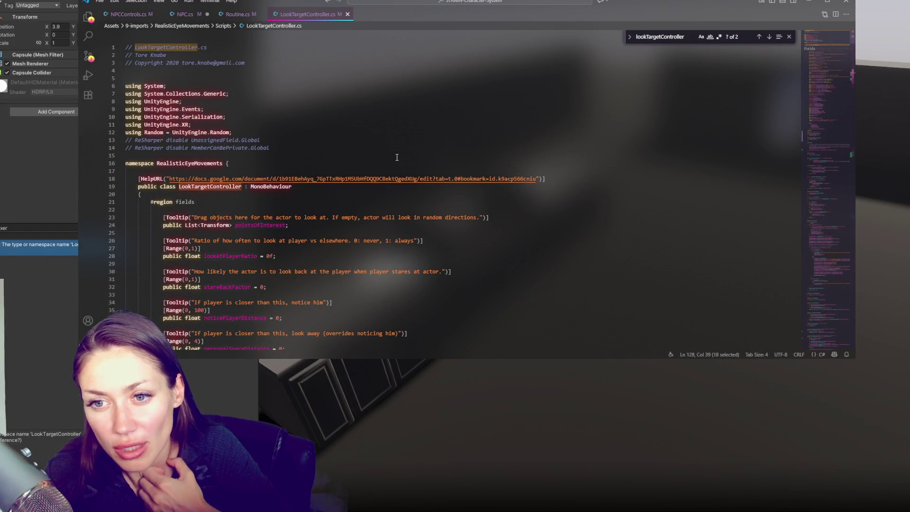
key("ctrl+Tab")
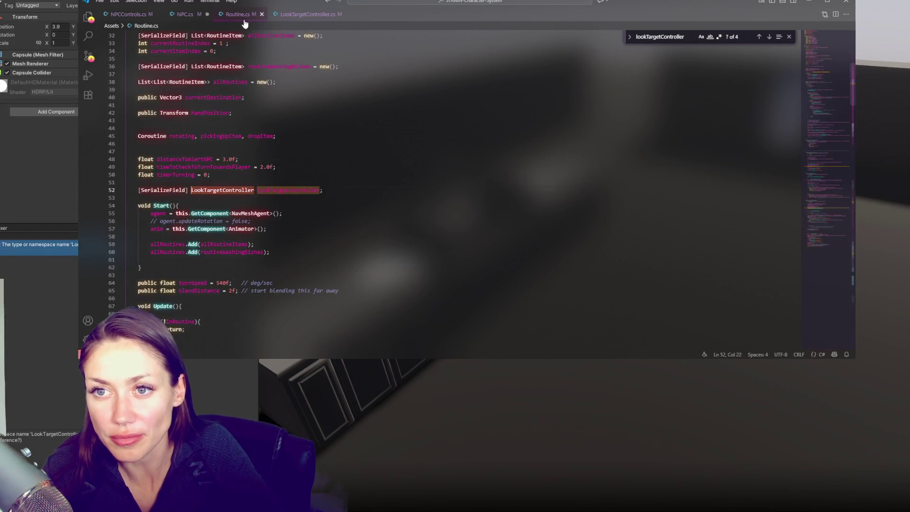
Add 'using RealisticEyeMovements;' on line 6 of Routine.cs, save, and return to Unity.
scroll(243, 81, "up", 5)
scroll(245, 122, "up", 2)
left_click(249, 87)
type("using RealisticEyeMovements;")
key("ctrl+s")
left_click(75, 163)
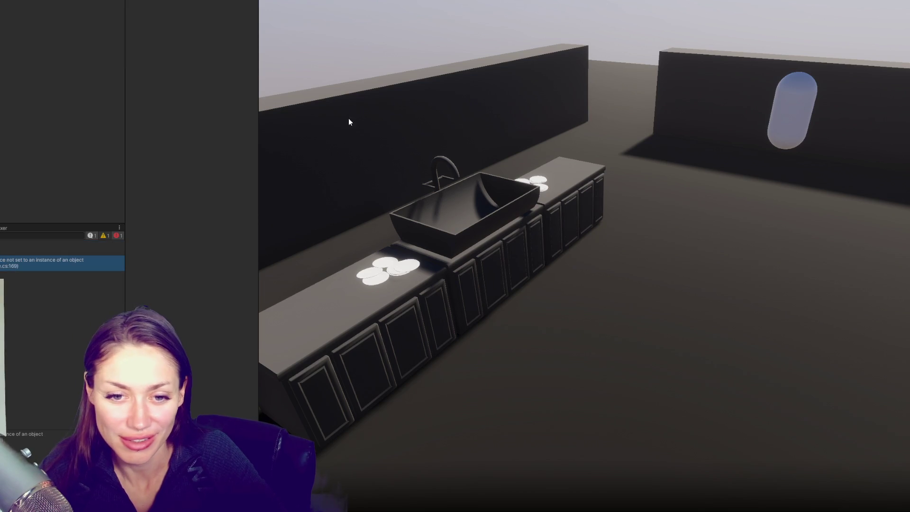
Select TheFixer prefab and expand its NPC and Routine components in the Inspector.
key("ctrl+5")
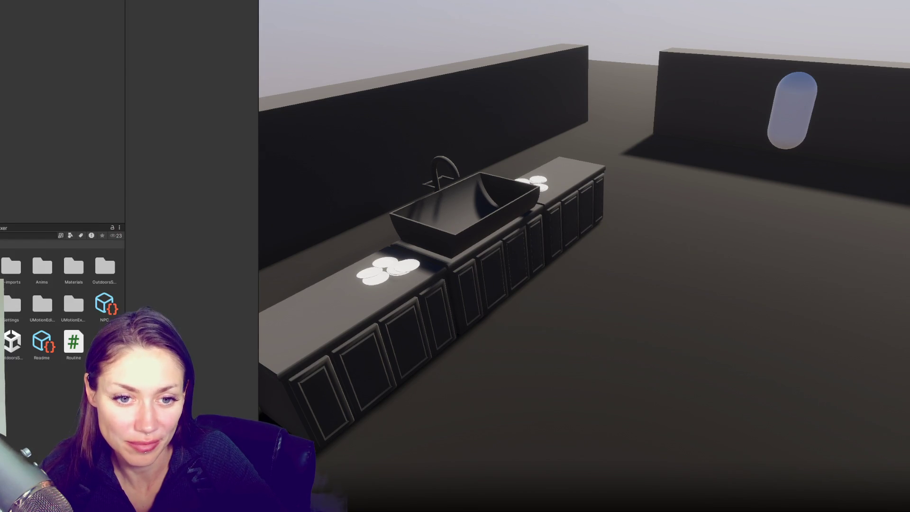
left_click(42, 207)
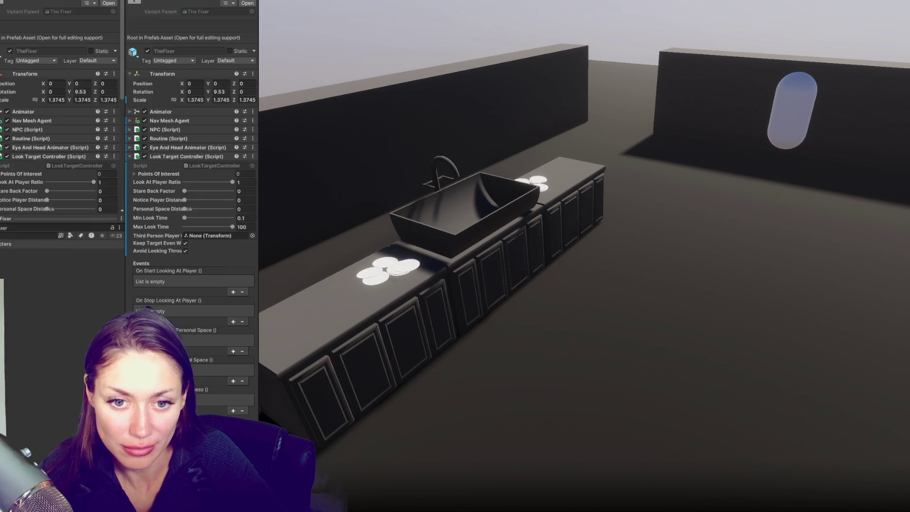
scroll(69, 134, "down", 5)
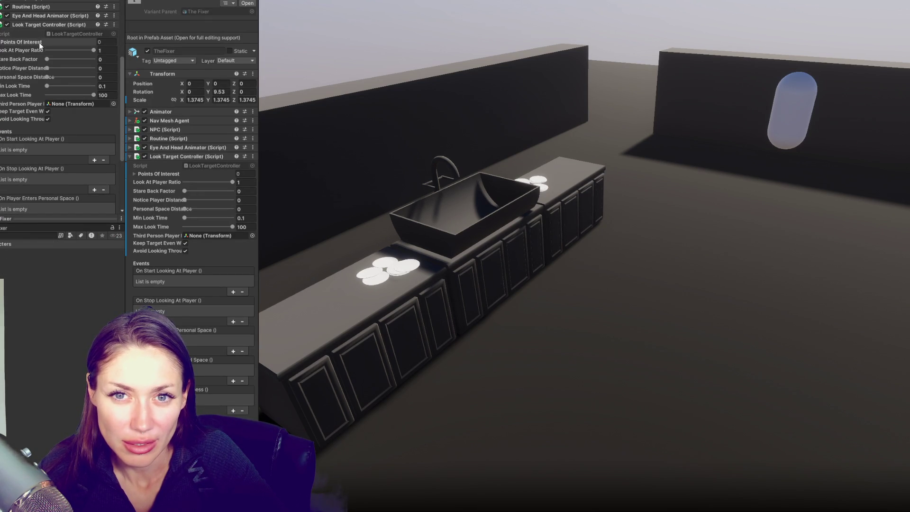
left_click(44, 22)
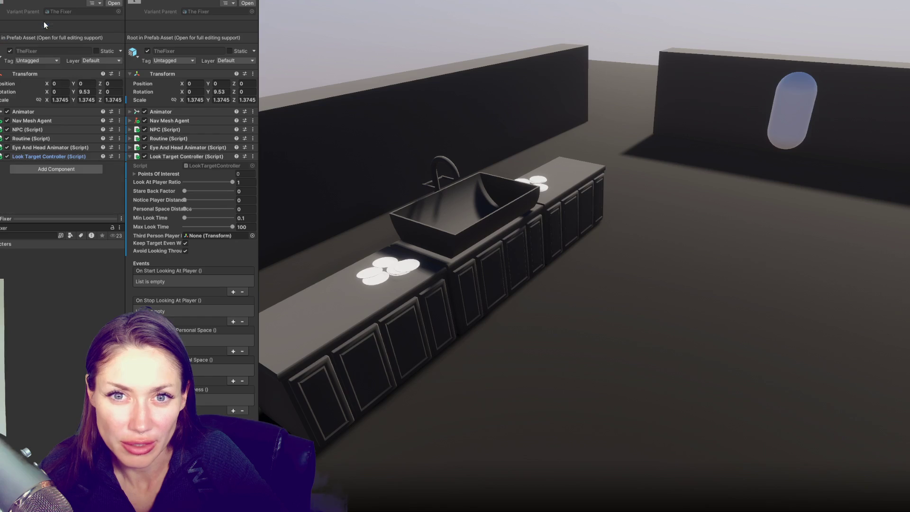
left_click(33, 129)
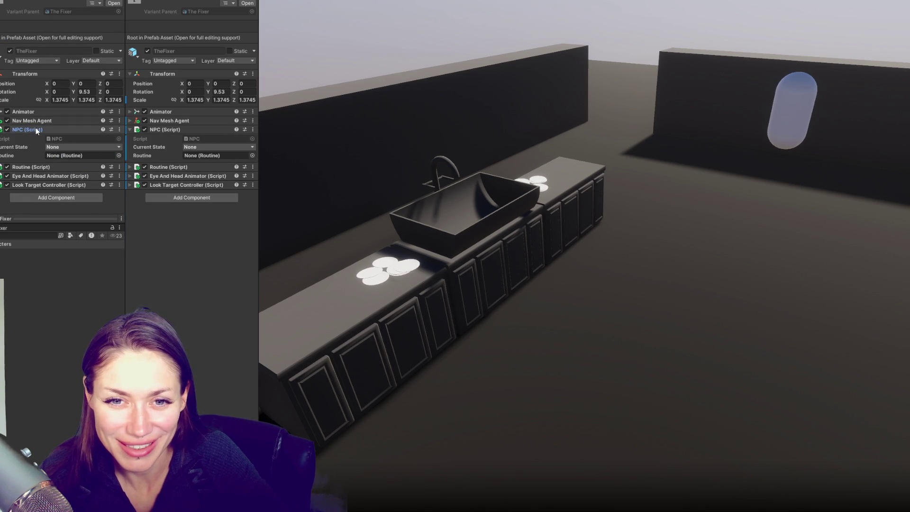
left_click(36, 168)
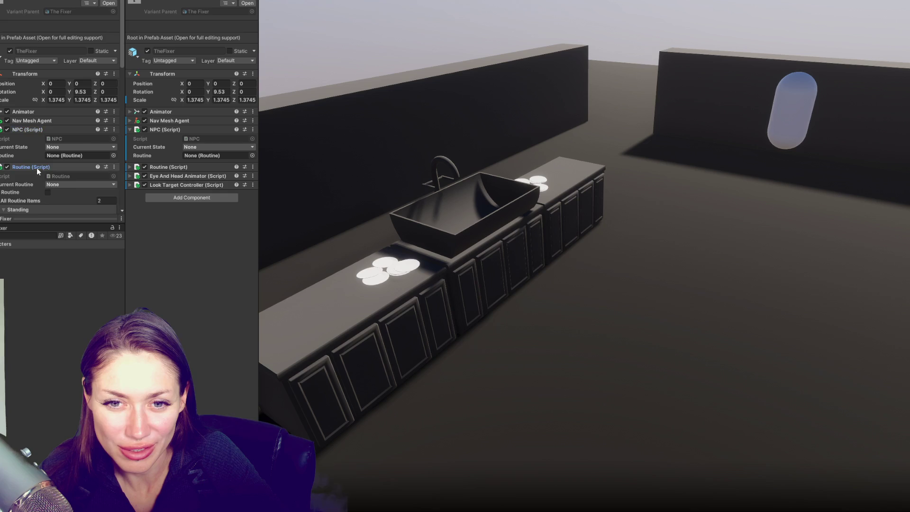
Drag TheFixer's Look Target Controller into the Routine's Look Target Controller field.
scroll(36, 167, "down", 2)
left_click(40, 173)
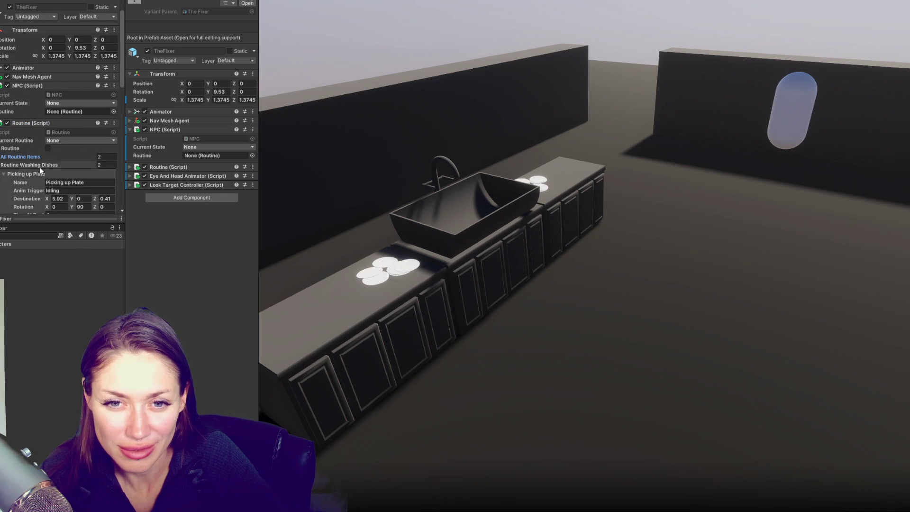
left_click(41, 167)
scroll(40, 166, "down", 1)
left_click(88, 160)
left_click_drag(88, 161, 90, 168)
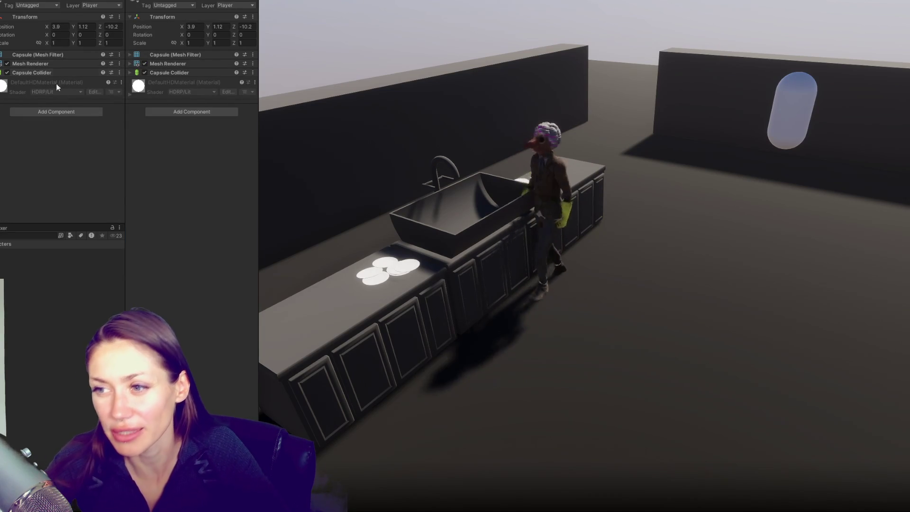
Drag the player capsule's Position Z closer to the NPC and check the console log.
left_click(234, 26)
mouse_move(235, 26)
left_mouse_down()
mouse_move(226, 29)
mouse_move(274, 27)
mouse_move(347, 46)
mouse_move(391, 36)
left_mouse_up()
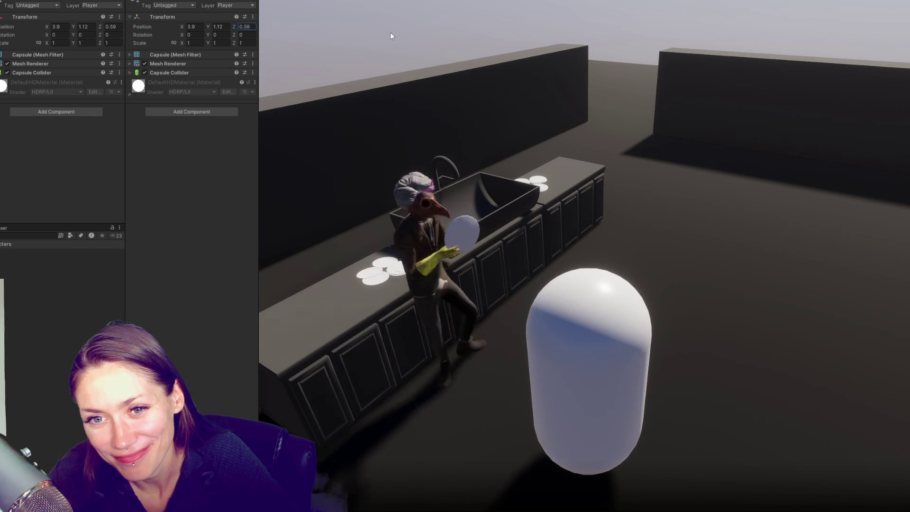
key("ctrl+shift+c")
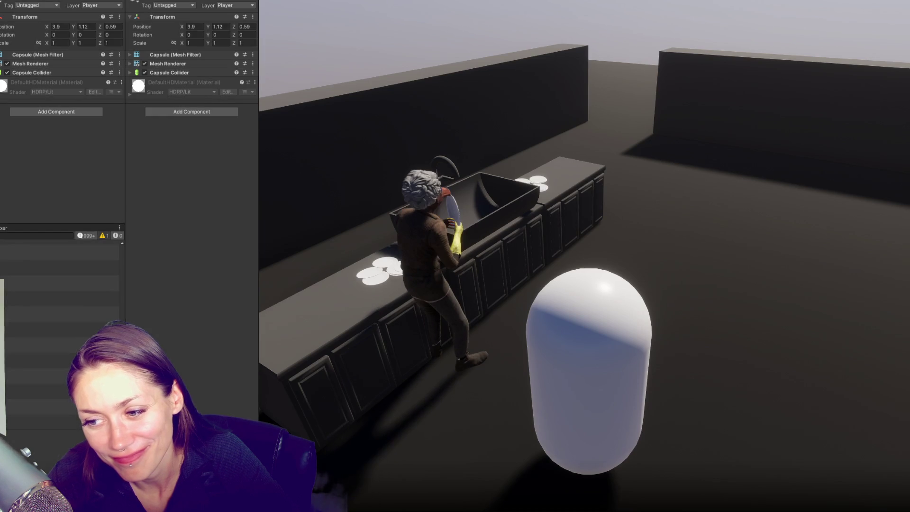
key("ctrl+p")
key("alt+Tab")
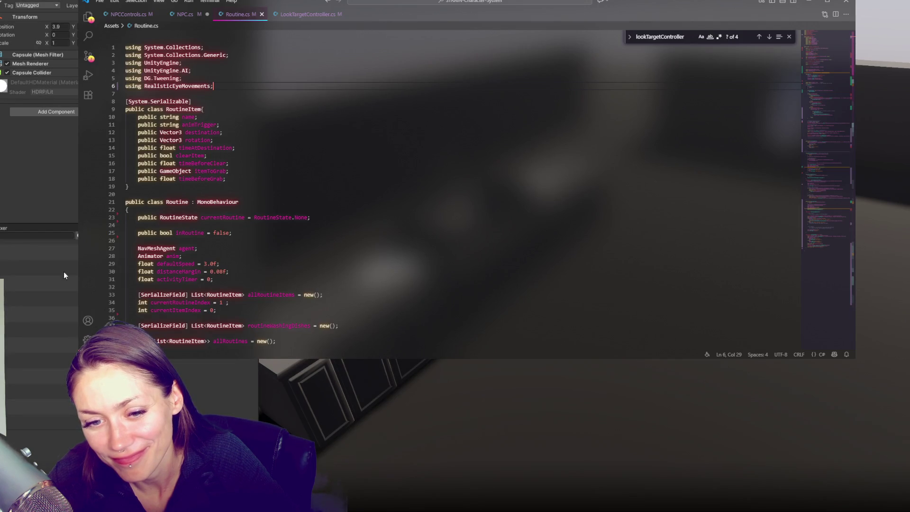
key("alt+Tab")
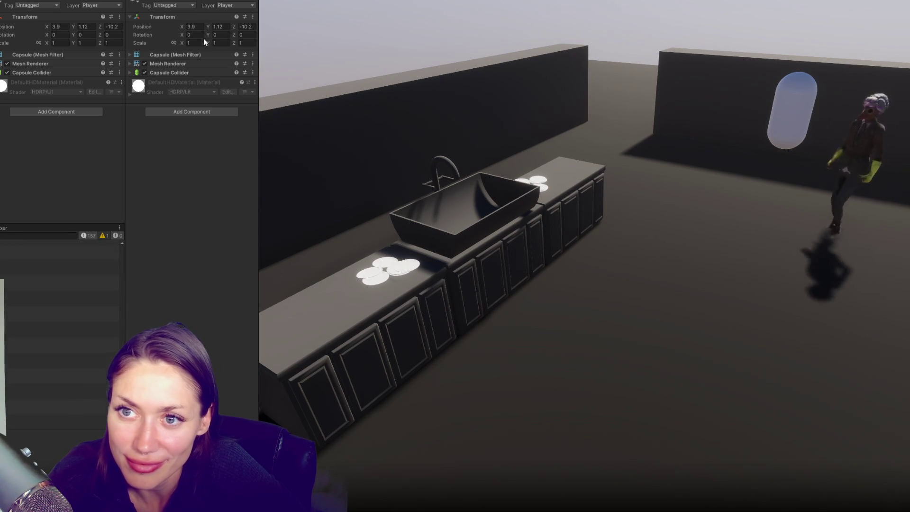
Inspect the running NPC's Look Target Controller settings, then bring up Routine.cs.
left_click(246, 28)
type("-1.87")
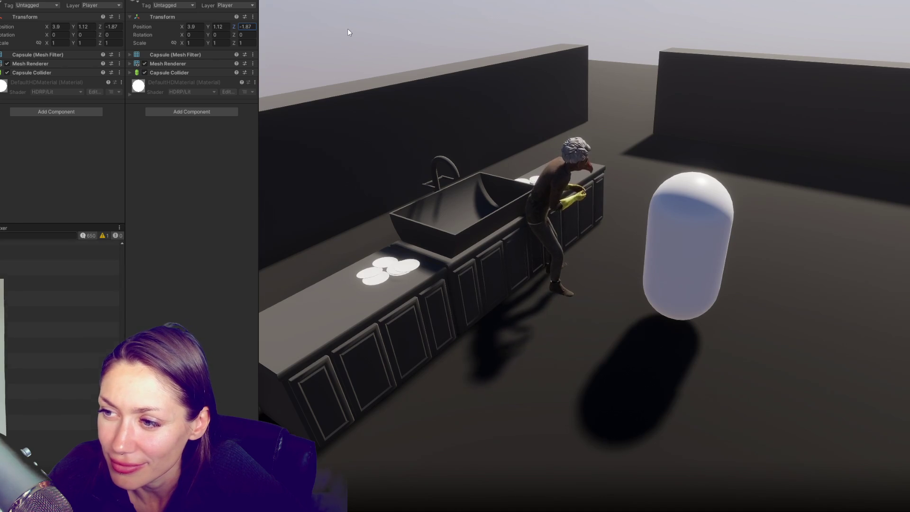
left_click(303, 33)
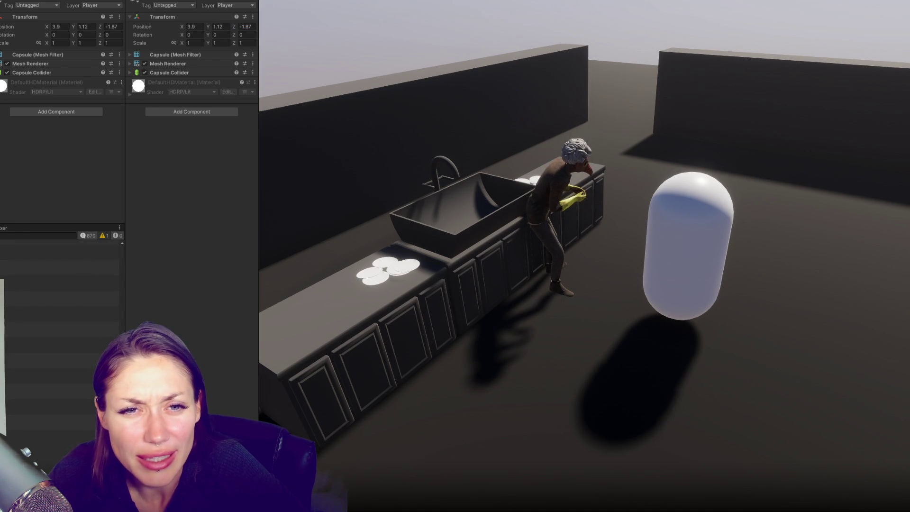
left_click(1, 142)
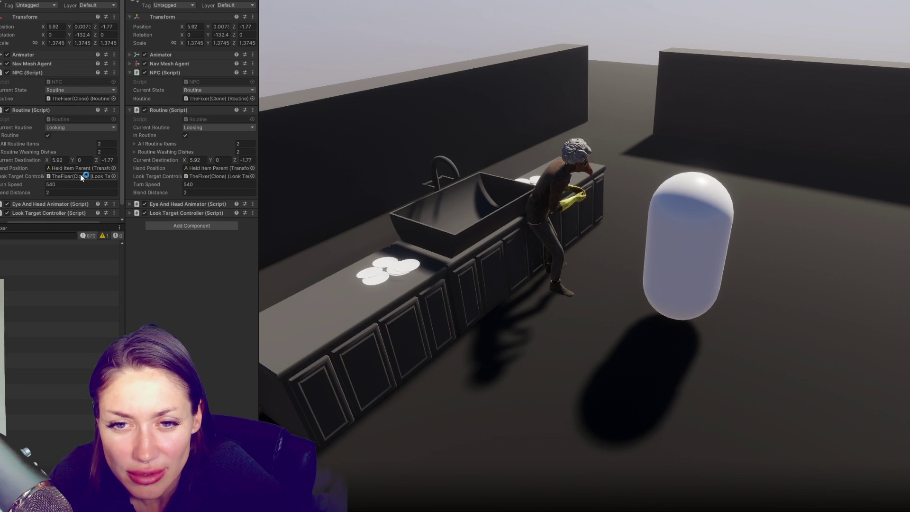
left_click(48, 213)
scroll(87, 147, "down", 3)
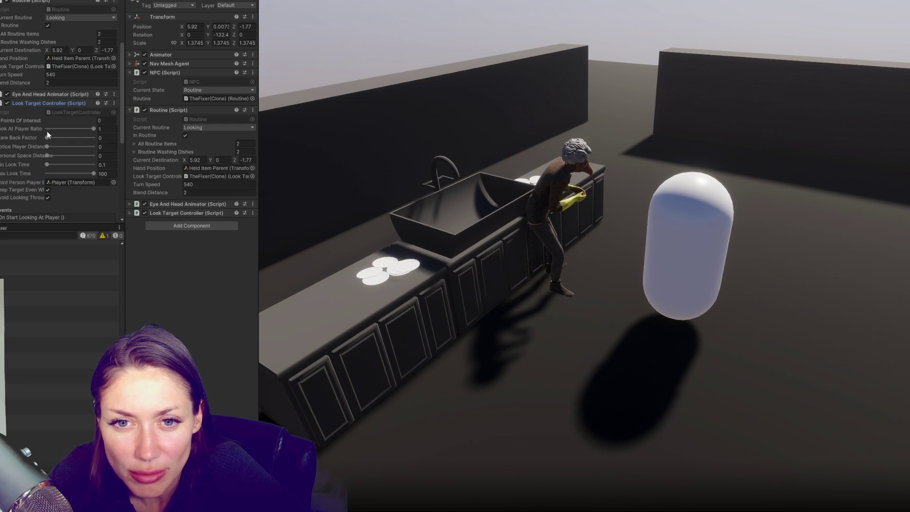
mouse_move(93, 135)
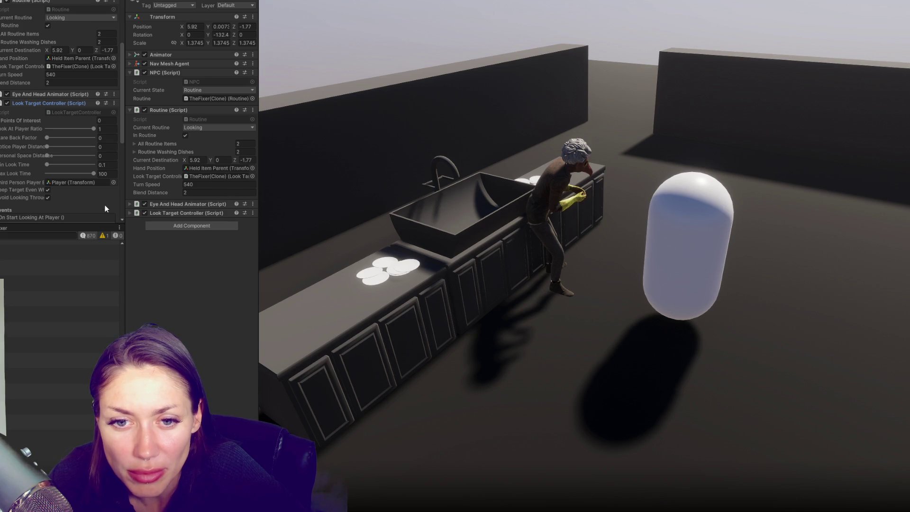
scroll(104, 206, "down", 3)
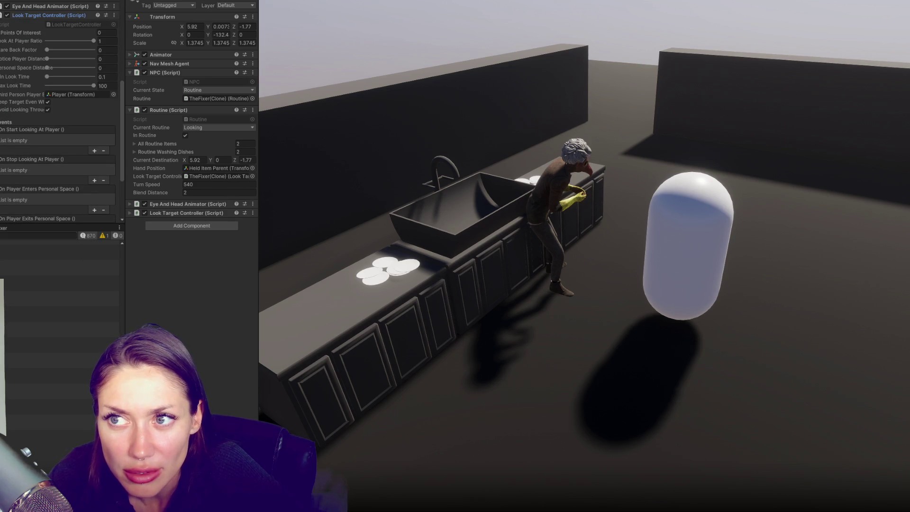
key("alt+Tab")
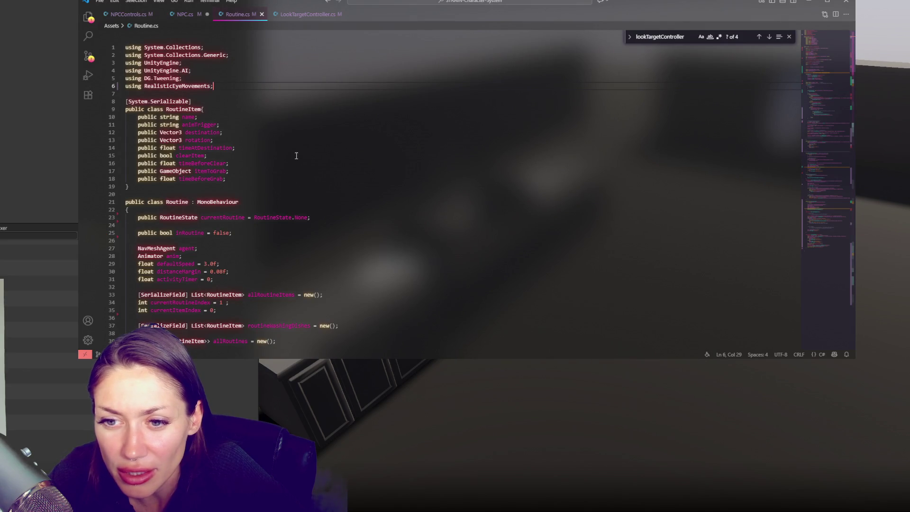
Check the serialized field on line 53, then read EnableLookAtPlayer and DisableLookAtPlayer in LookTargetController.cs.
scroll(290, 155, "down", 6)
double_click(160, 287)
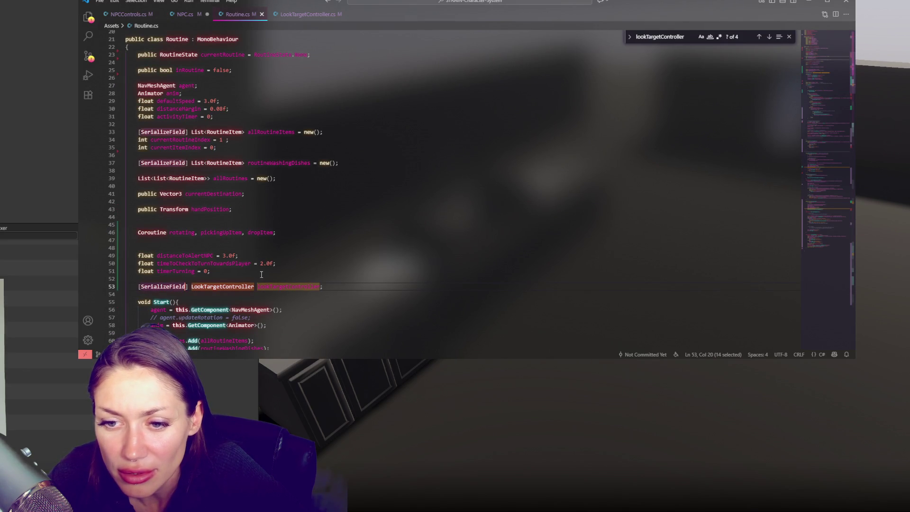
scroll(243, 270, "down", 3)
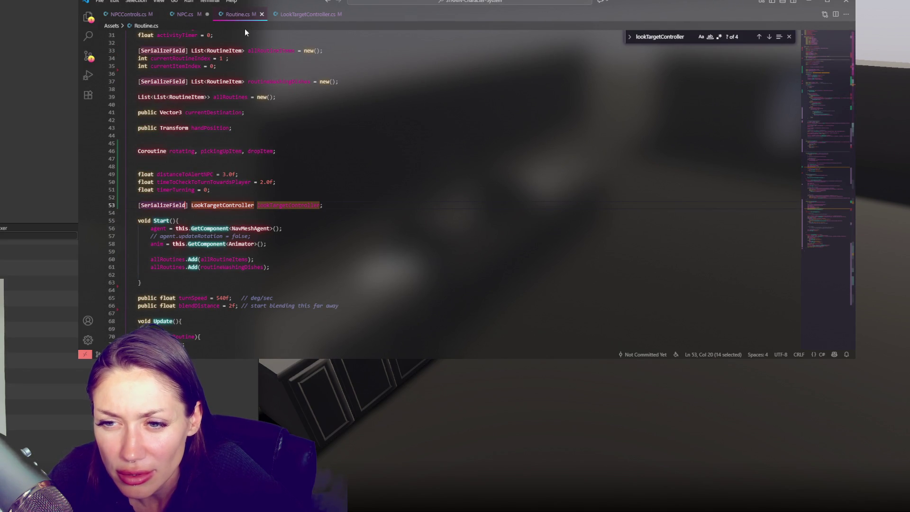
left_click(308, 15)
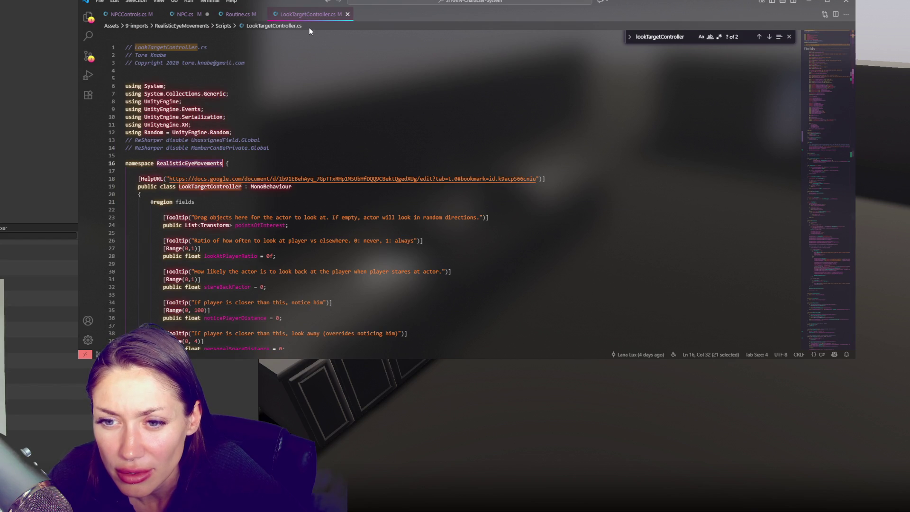
scroll(300, 56, "down", 15)
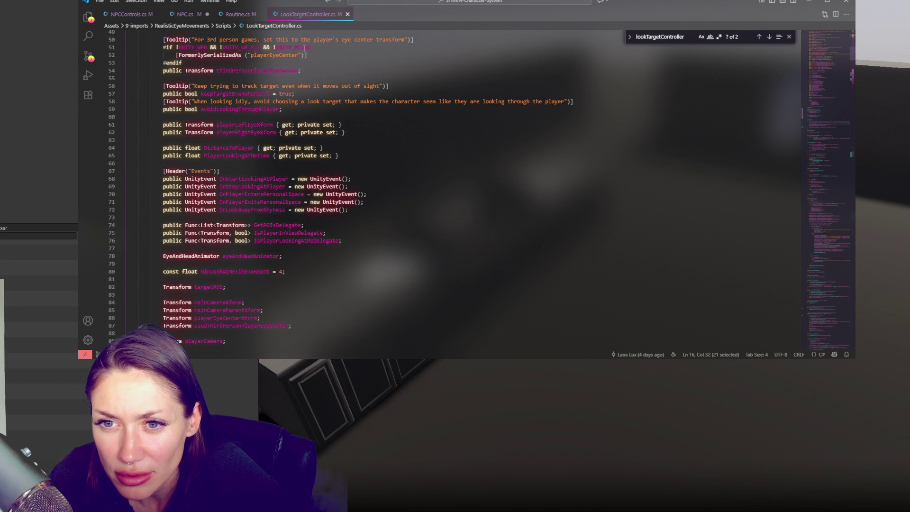
scroll(302, 59, "down", 12)
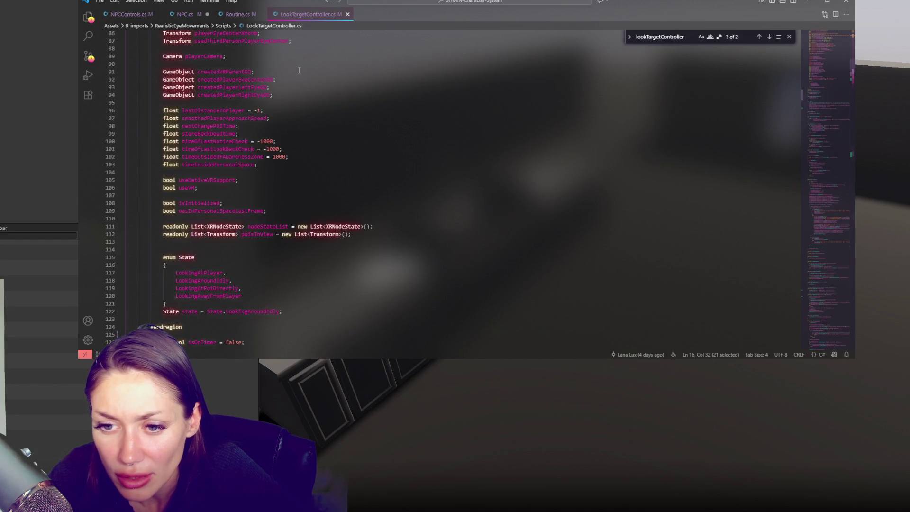
scroll(308, 102, "down", 6)
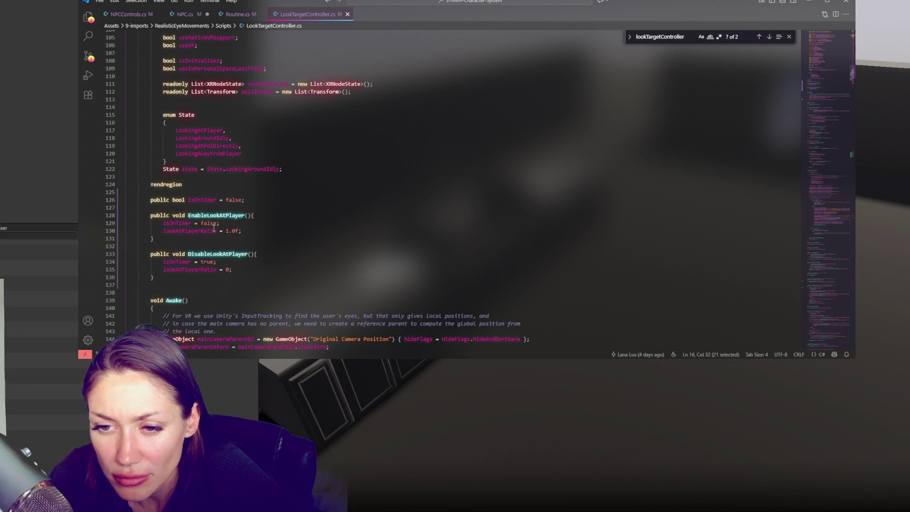
key("alt+Tab")
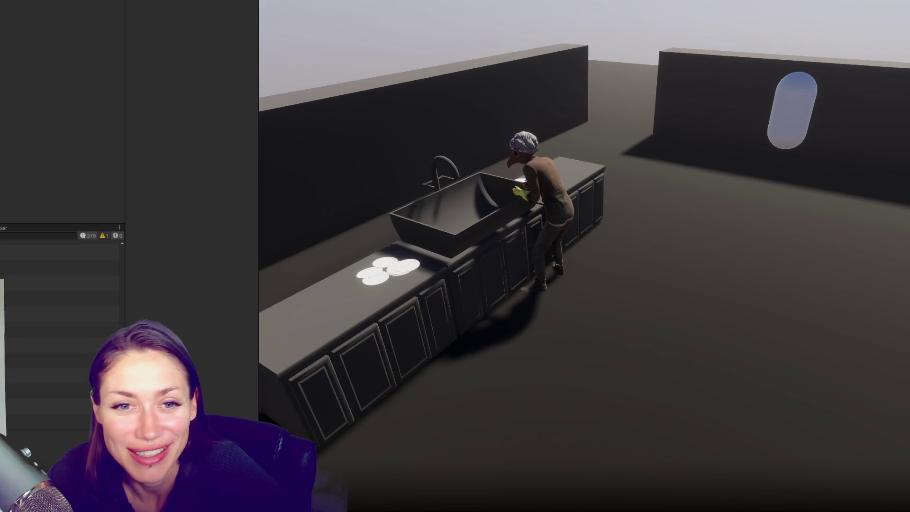
Set the player capsule's Position Z to -8.2.
left_click(246, 26)
type("-8.2")
key("Return")
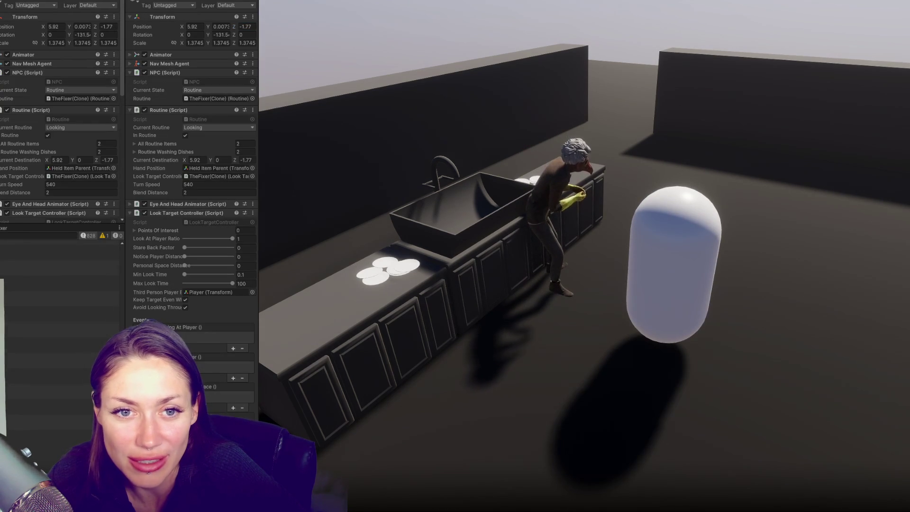
scroll(45, 113, "down", 5)
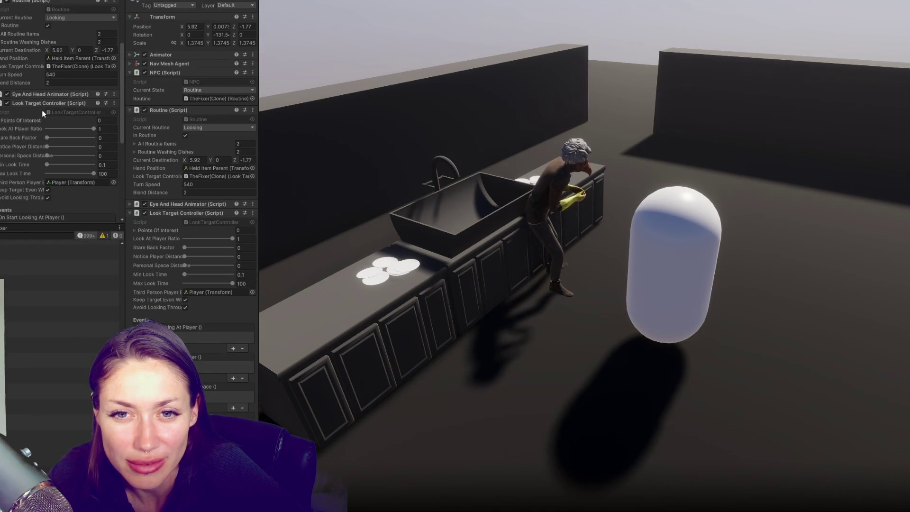
scroll(38, 95, "down", 8)
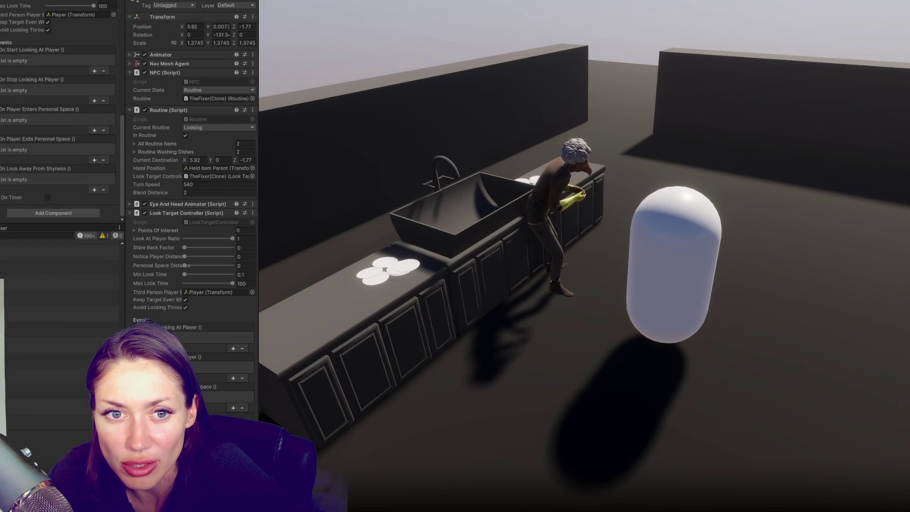
Set the capsule's Position X to -11.11, then drag it back and forth near the NPC.
left_click(673, 260)
left_click_drag(184, 27, 166, 25)
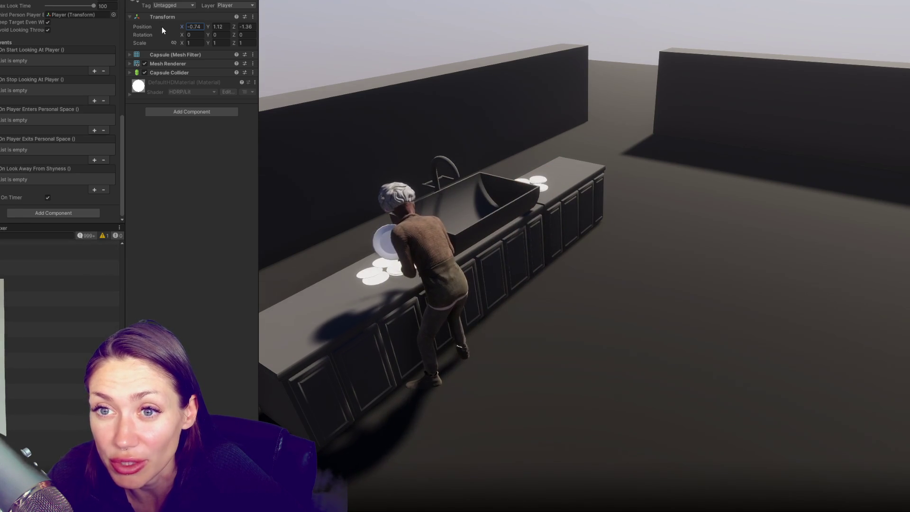
type("-11.11")
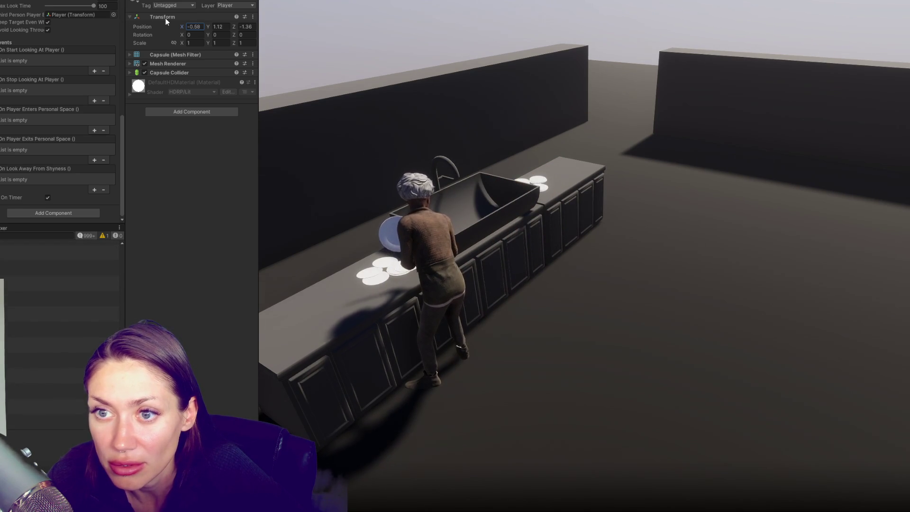
key("Return")
mouse_move(183, 25)
left_mouse_down()
mouse_move(173, 24)
mouse_move(190, 21)
left_mouse_up()
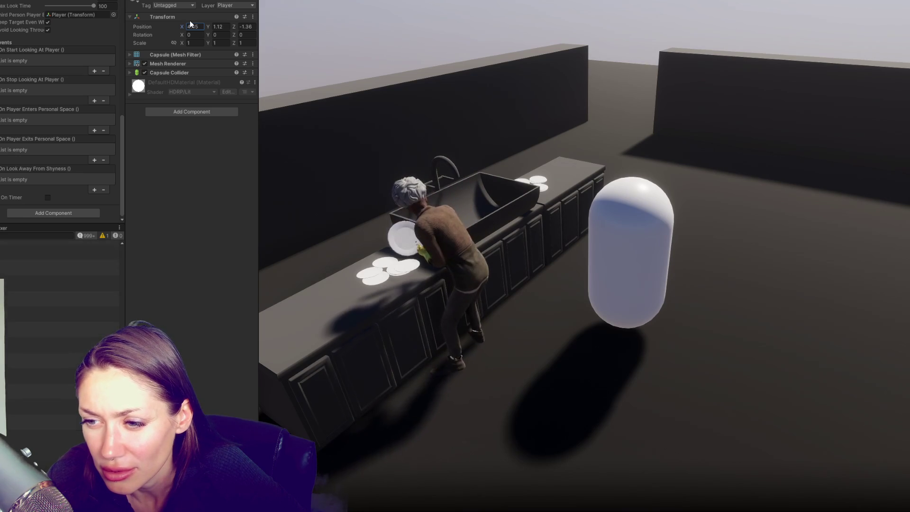
left_click(51, 203)
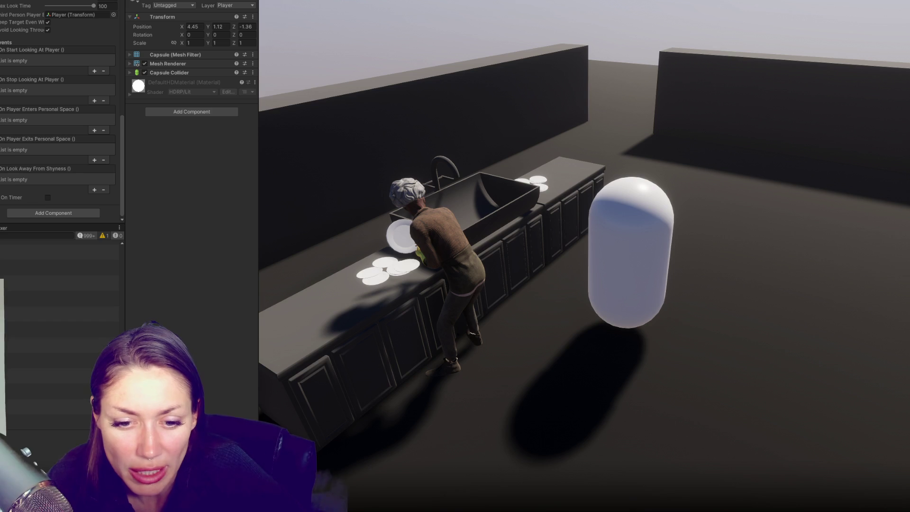
Go to the Debug.Log Close line in Routine.cs's DistanceCheck() method.
key("alt+Tab")
scroll(224, 187, "down", 10)
left_click(224, 188)
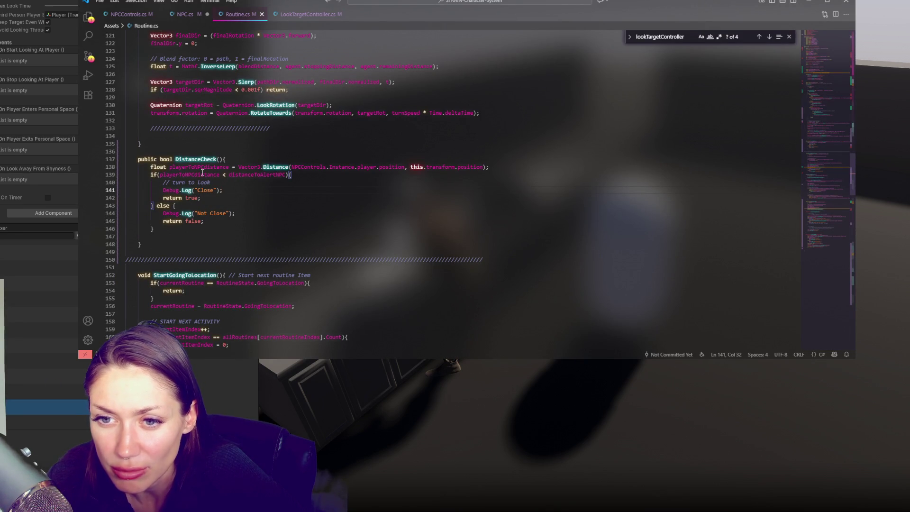
Select the DistanceCheck function and compare it with earlier Console log messages.
double_click(195, 159)
scroll(303, 154, "up", 4)
scroll(302, 154, "up", 8)
scroll(322, 155, "down", 10)
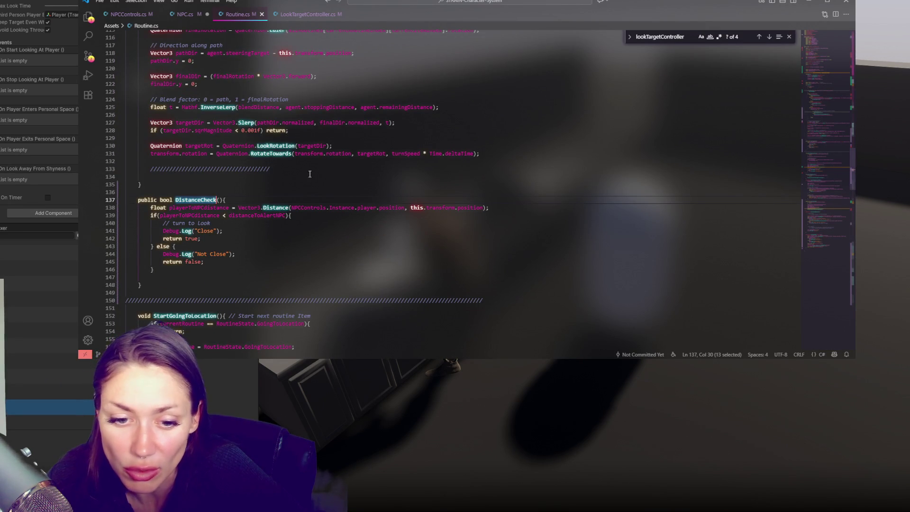
key("alt+Tab")
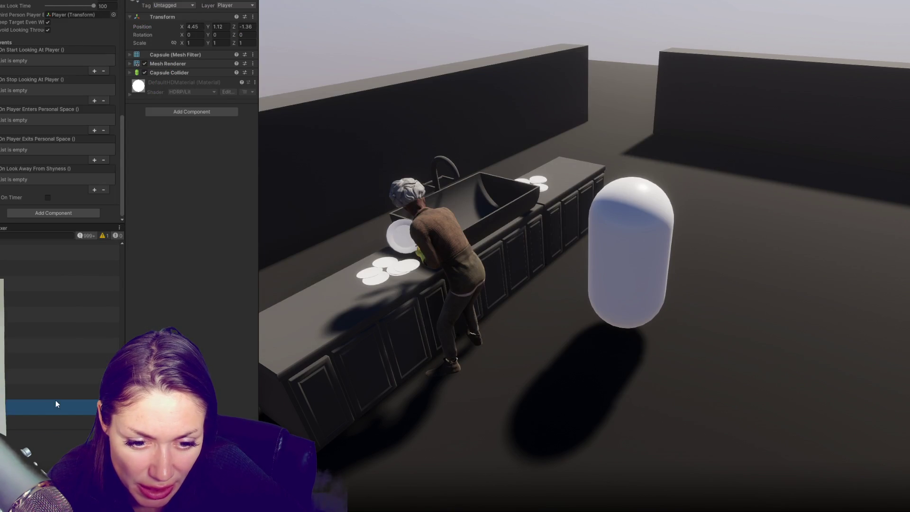
left_click(81, 362)
left_click(83, 343)
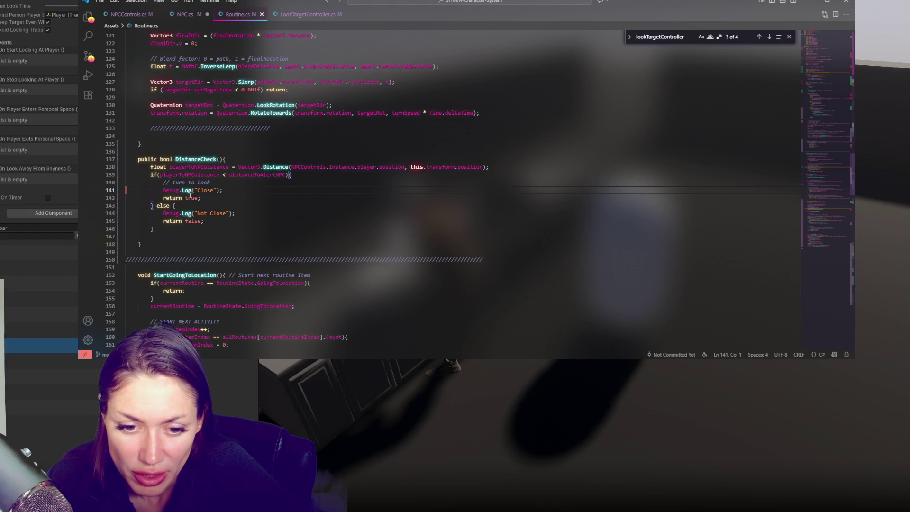
Examine Update's line 75 condition: the DistanceCheck call and the Looking state check.
scroll(185, 150, "up", 15)
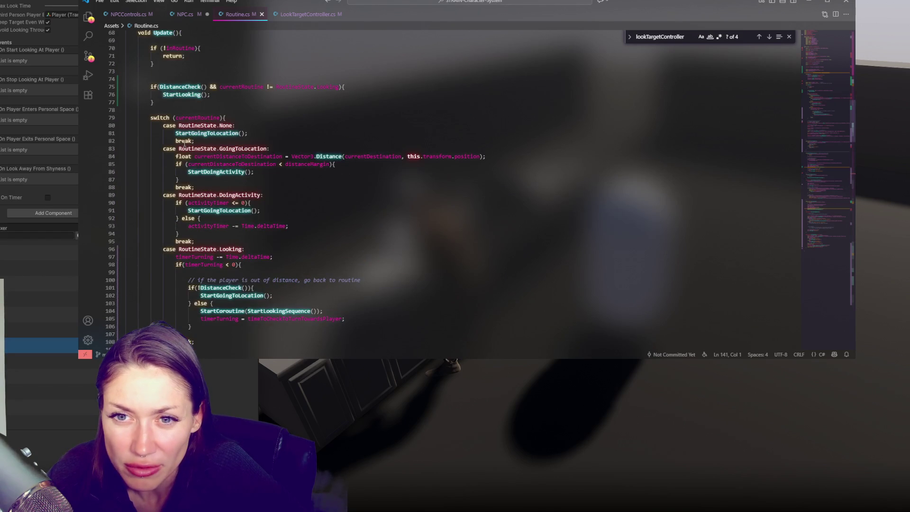
double_click(188, 87)
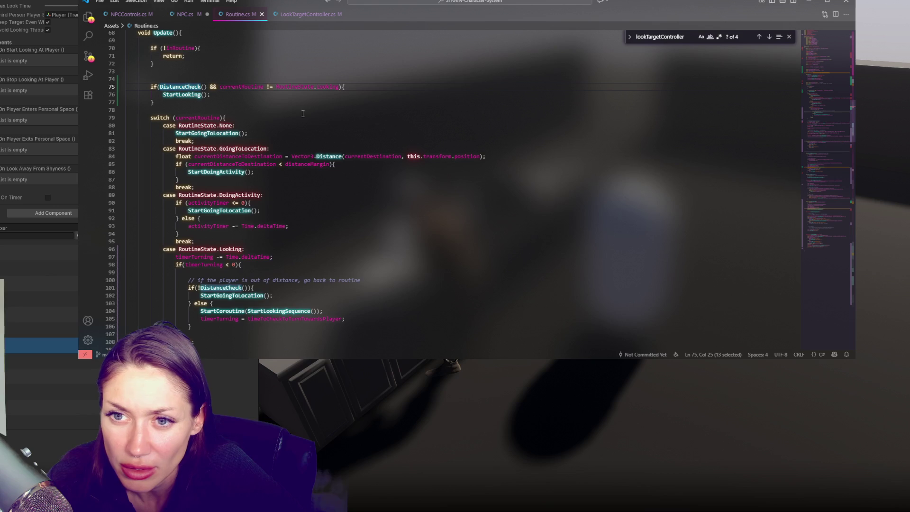
double_click(328, 87)
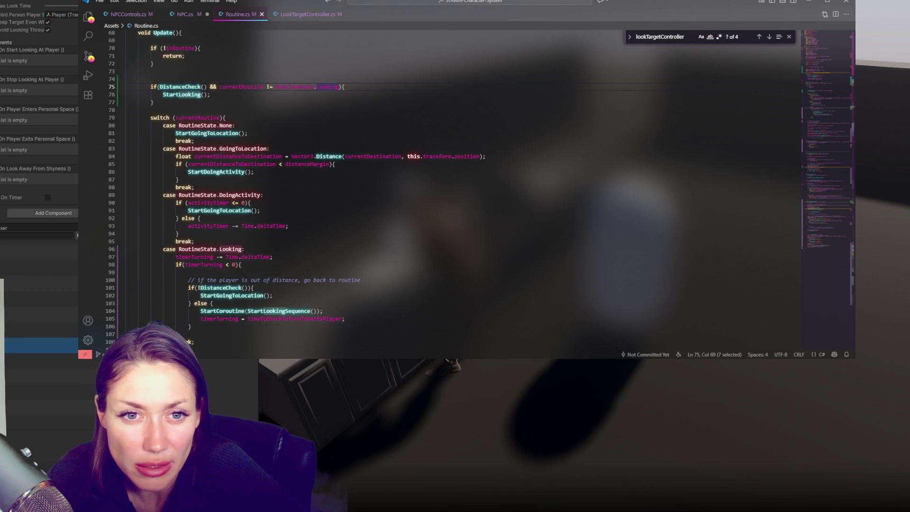
left_click(35, 83)
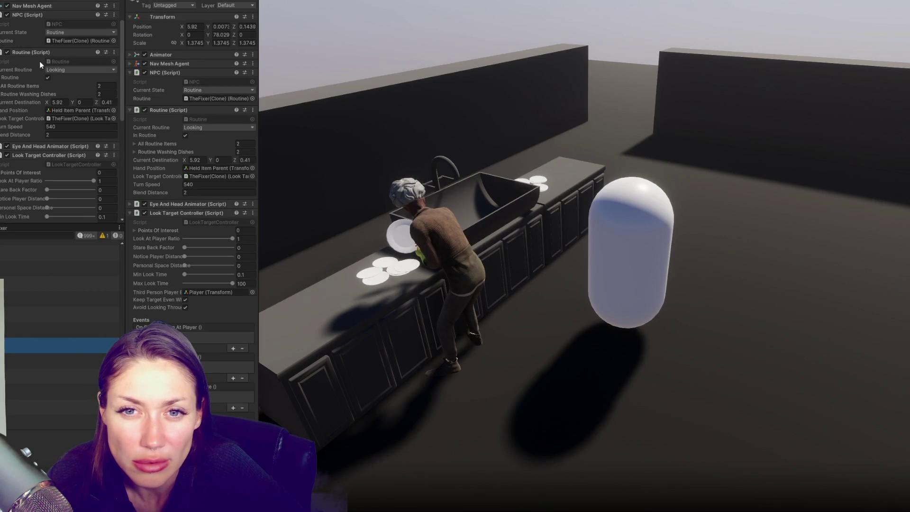
Watch the NPC turn from the dishes toward the player capsule, then return to Routine.cs.
scroll(70, 70, "up", 1)
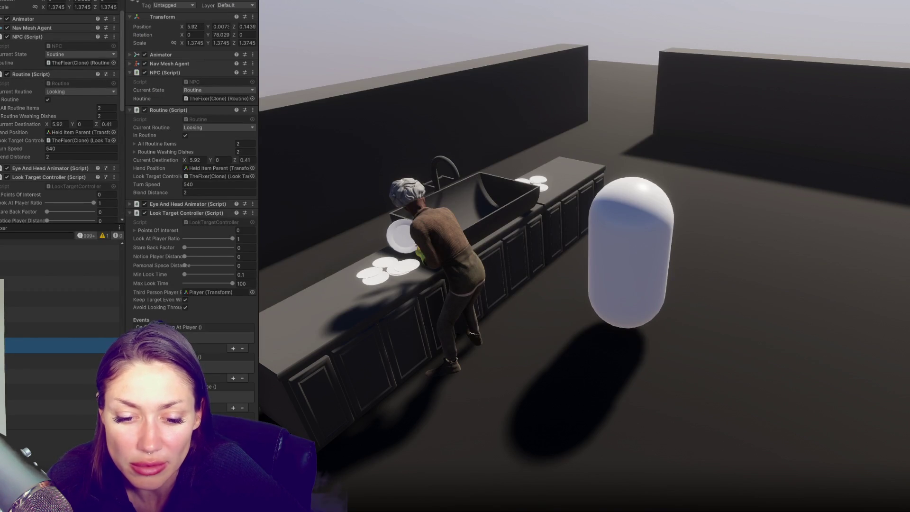
key("alt+Tab")
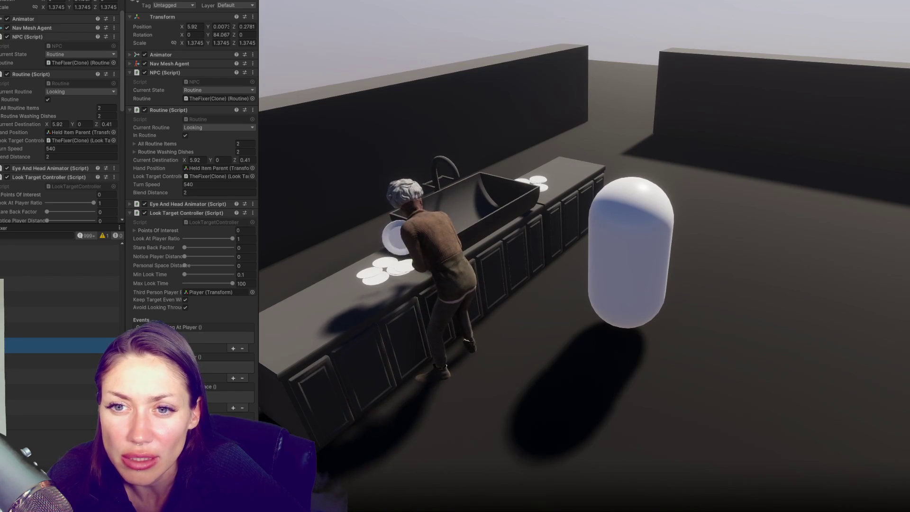
scroll(64, 103, "down", 5)
scroll(64, 103, "down", 4)
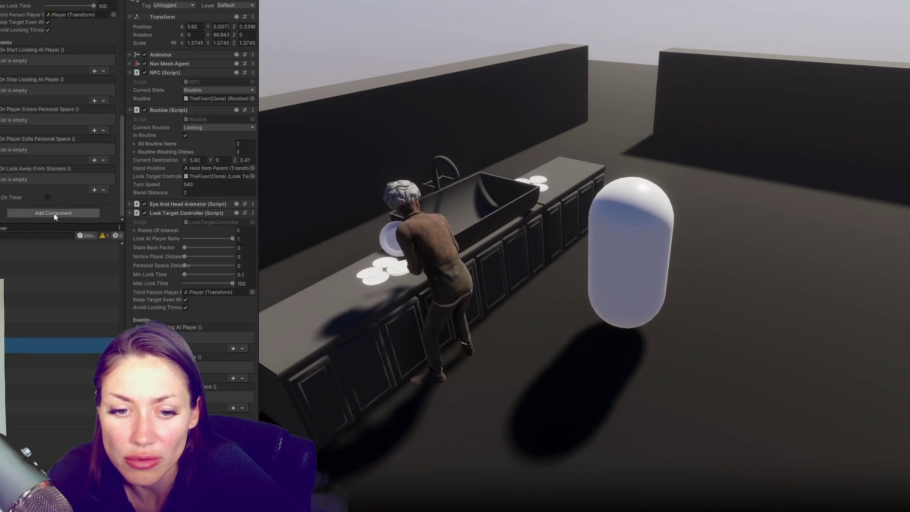
scroll(81, 121, "up", 3)
scroll(83, 111, "down", 3)
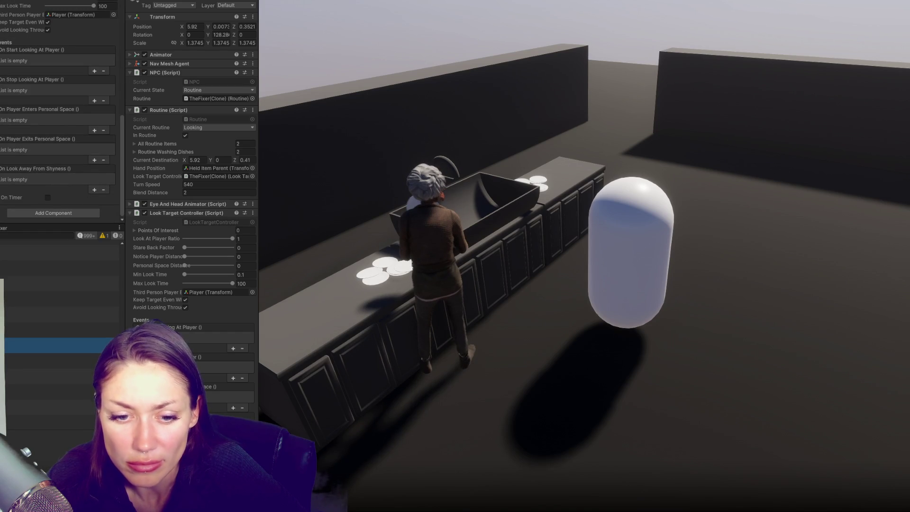
key("alt+Tab")
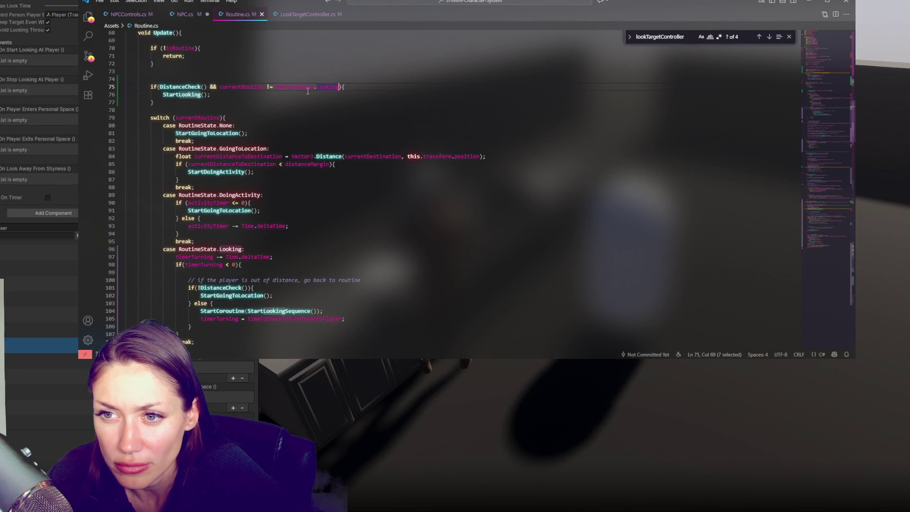
Review the currentRoutine Looking condition on line 75 of Update.
double_click(252, 87)
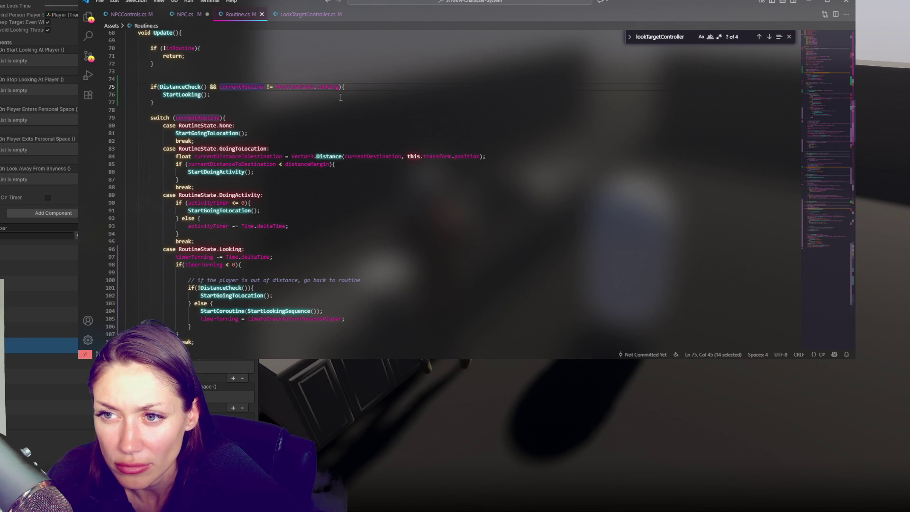
left_click(364, 90)
scroll(291, 214, "down", 20)
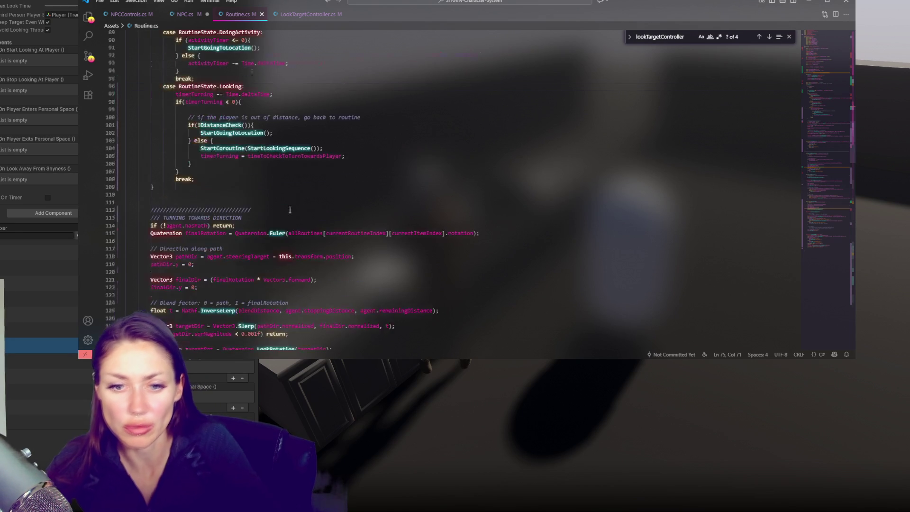
left_click_drag(243, 130, 239, 123)
key("ctrl+c")
left_click(238, 128)
scroll(316, 123, "up", 18)
scroll(317, 124, "up", 5)
Add a 'doing general distance check' Debug.Log inside Update's distance check and save.
left_click(375, 150)
key("ctrl+v")
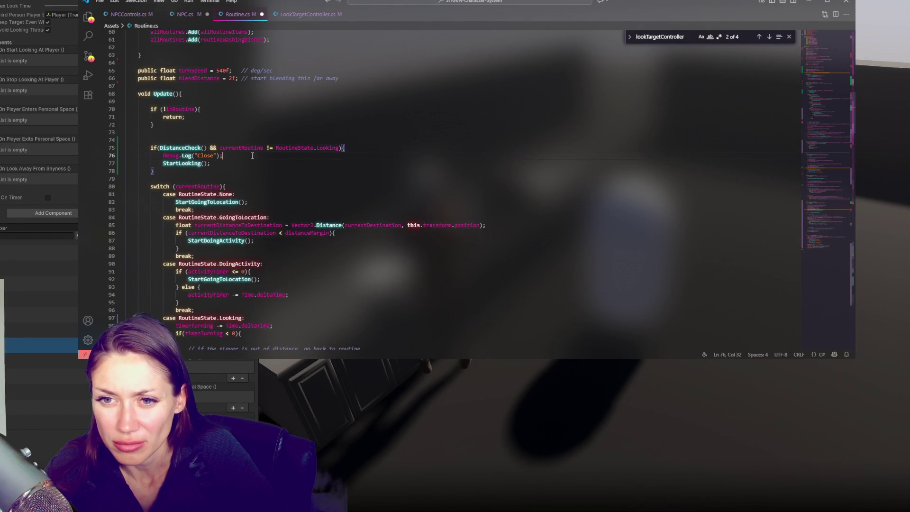
double_click(209, 155)
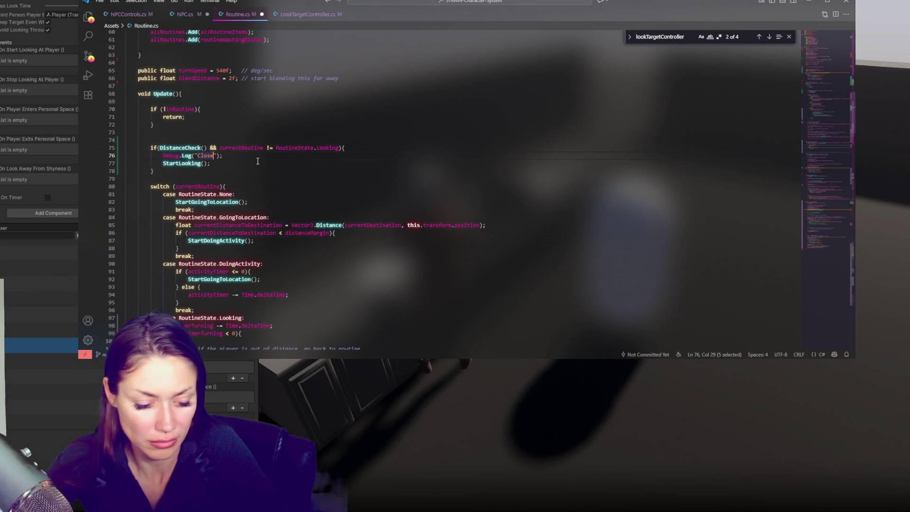
type("doing")
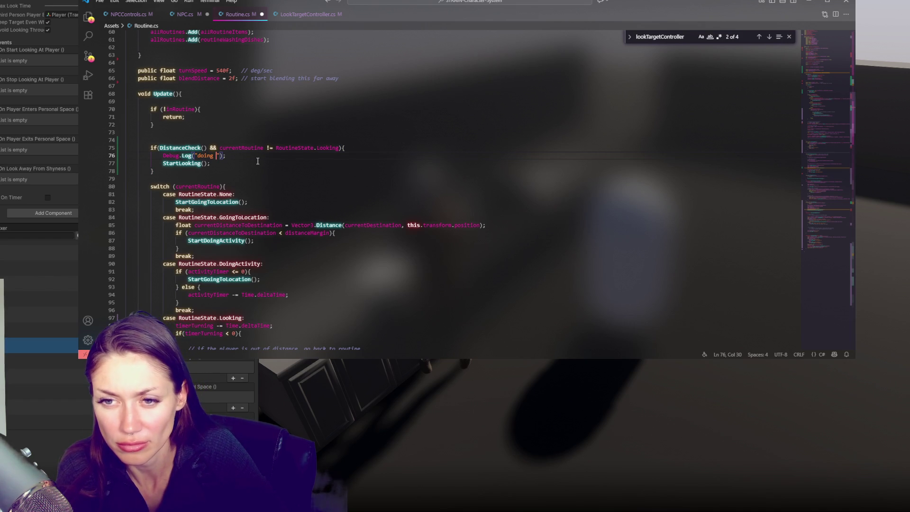
type(" gee")
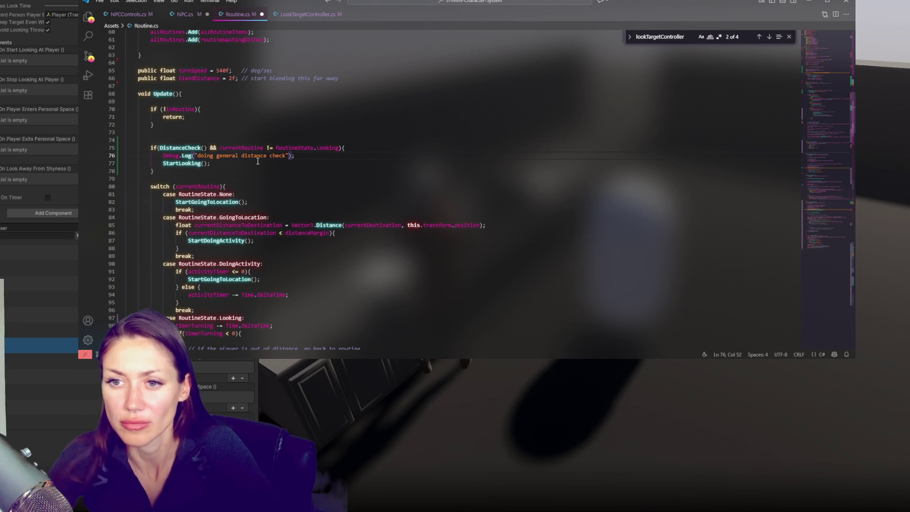
left_click_drag(353, 154, 353, 148)
key("ctrl+c")
key("ctrl+s")
Paste that log line, indented, into both branches of the Looking case's distance if/else.
scroll(334, 155, "down", 7)
left_click(326, 217)
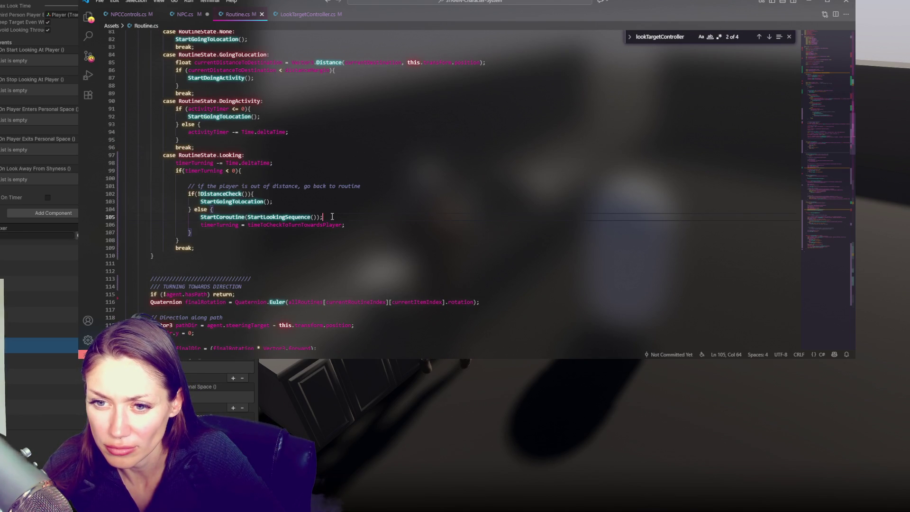
key("Up")
key("Up")
key("Up")
key("ctrl+v")
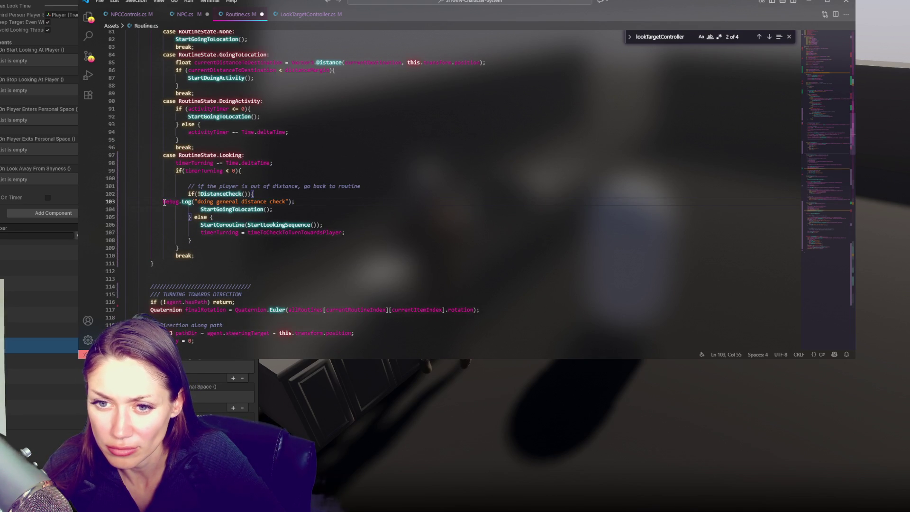
left_click(164, 202)
key("Tab")
key("Tab")
key("Tab")
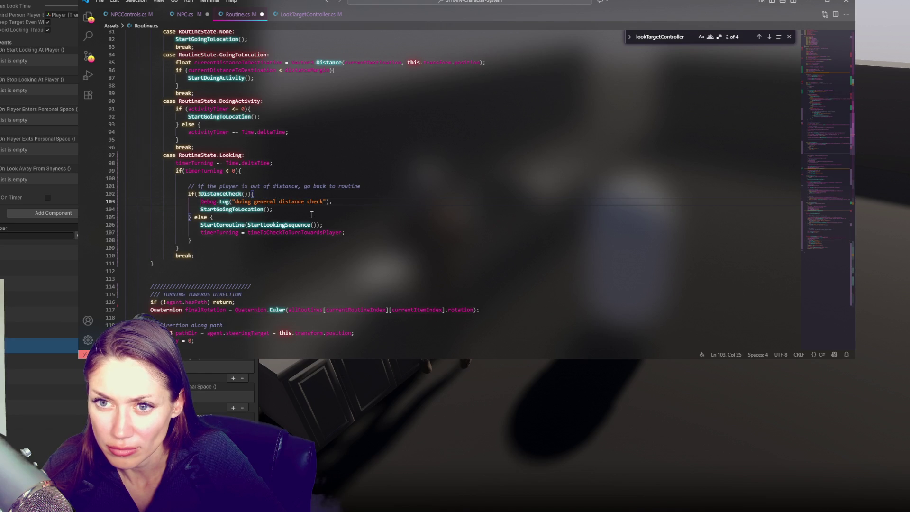
scroll(312, 215, "up", 5)
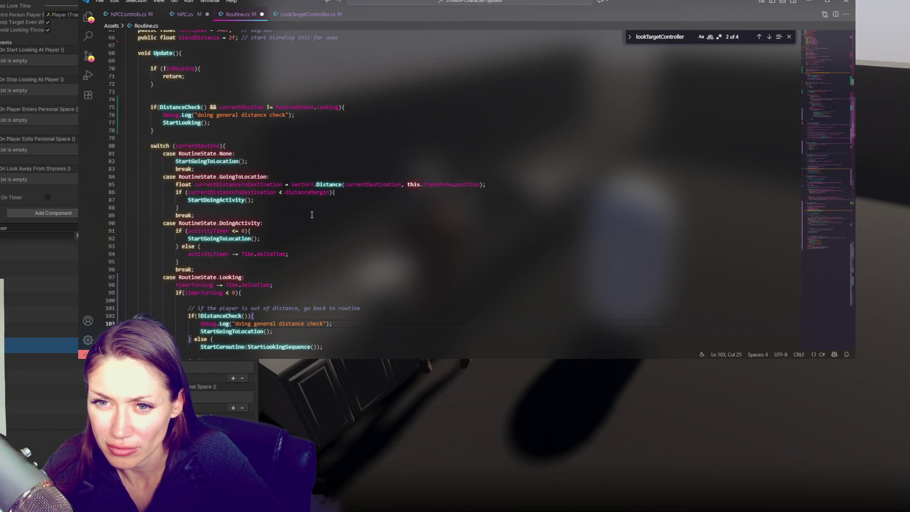
scroll(311, 214, "down", 4)
left_click(308, 235)
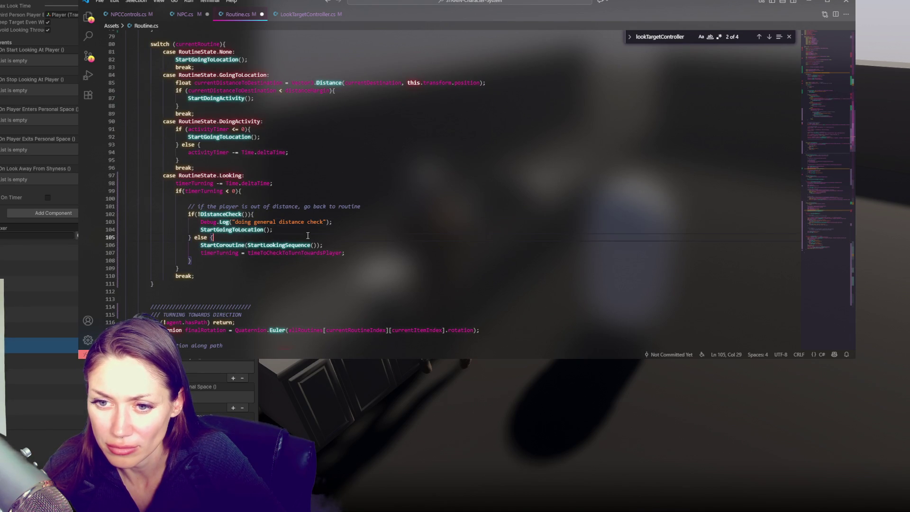
key("Return")
key("ctrl+v")
left_click(165, 244)
key("Tab")
key("Tab")
key("Tab")
Finish the branch messages as ': not close' and ': close', save Routine.cs, and return to Unity.
left_click(323, 245)
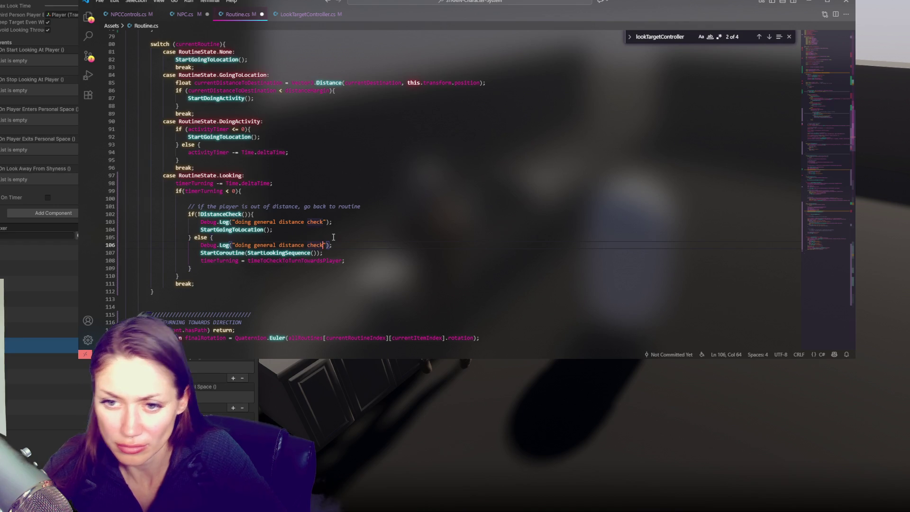
type(":")
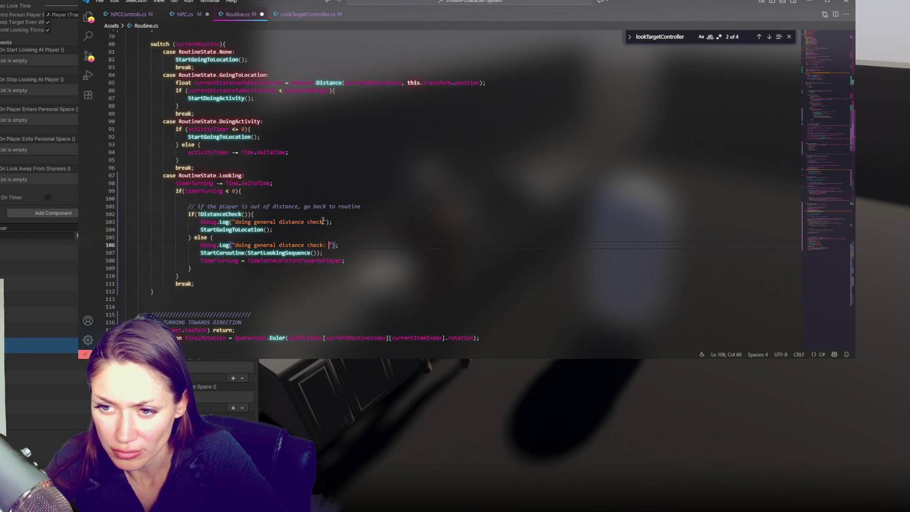
left_click(323, 222)
type(": not in")
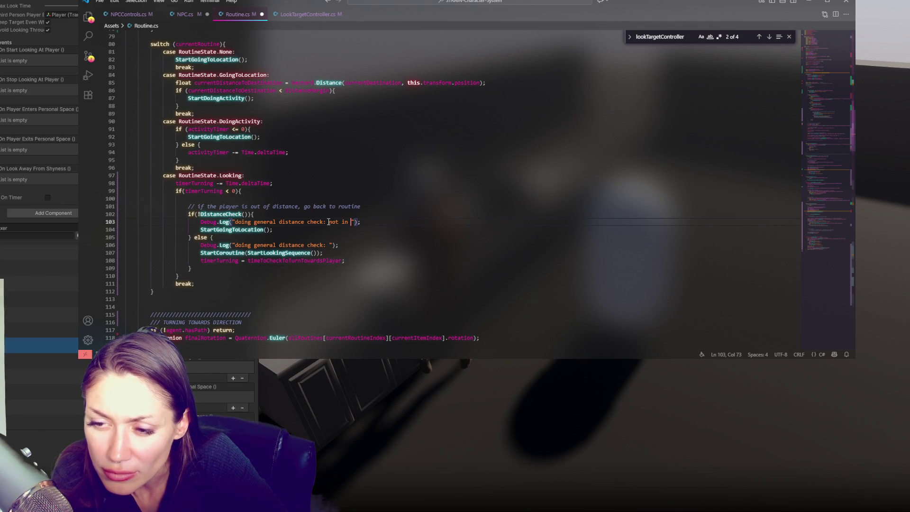
type("close")
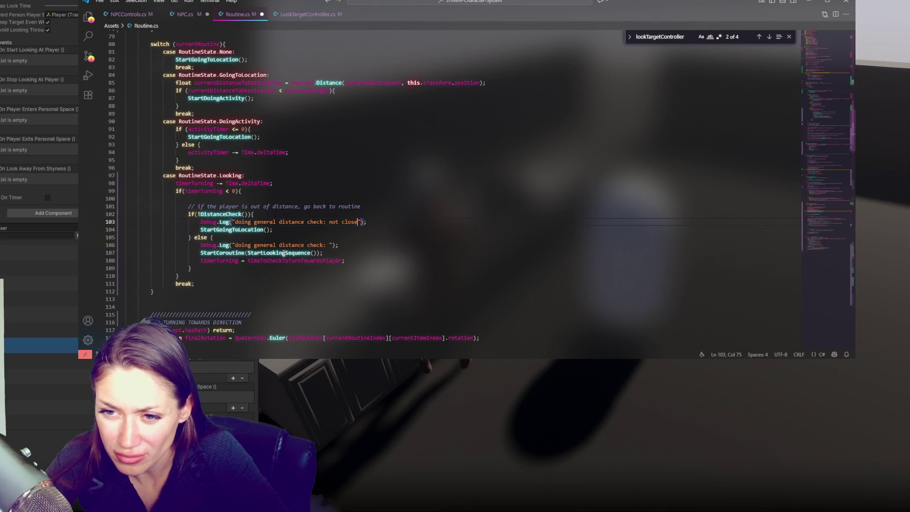
left_click(329, 245)
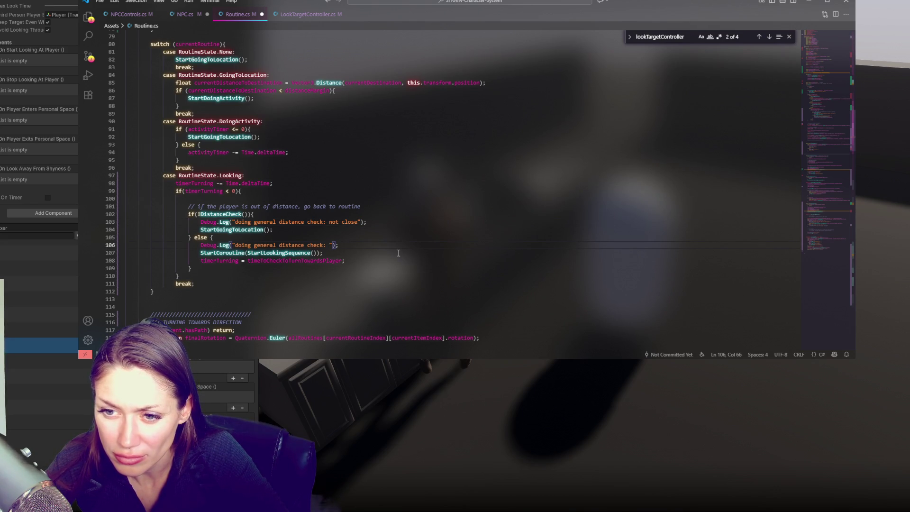
type("close")
key("ctrl+s")
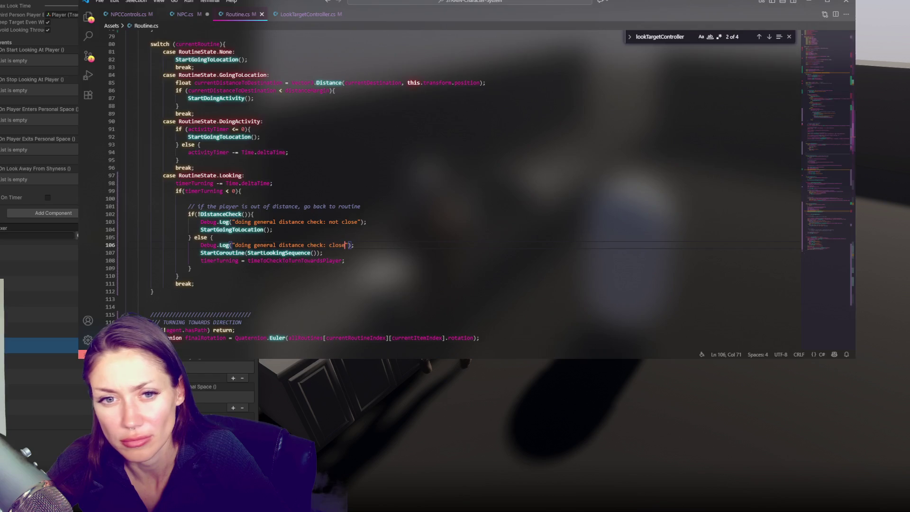
key("alt+Tab")
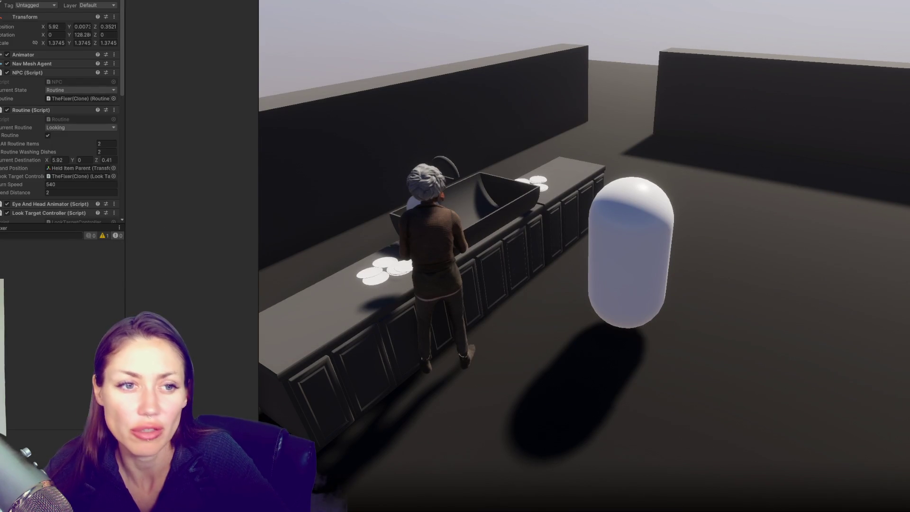
Stop the play test and drag the YouTube trailer window over the scene.
left_click(360, 1)
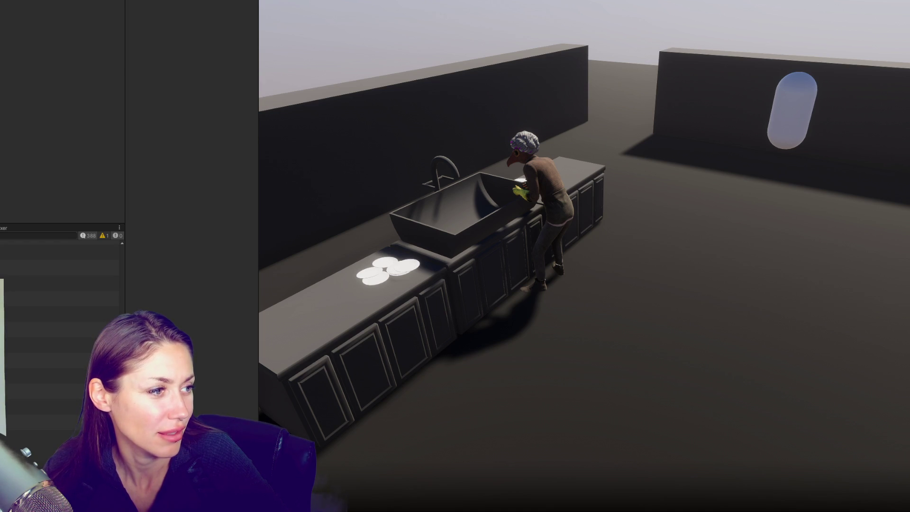
left_click_drag(0, 5, 568, 4)
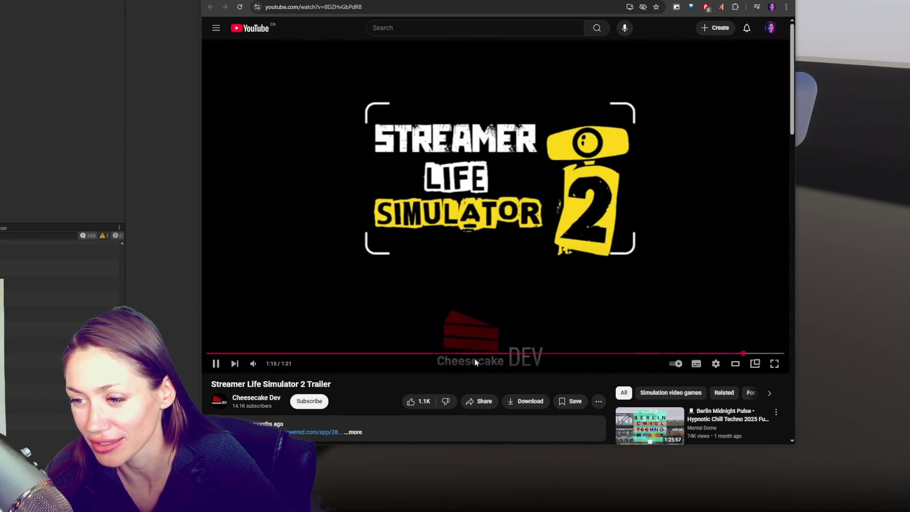
Rewind the Streamer Life Simulator 2 trailer to about 0:13 and resume playback.
left_click_drag(300, 354, 370, 357)
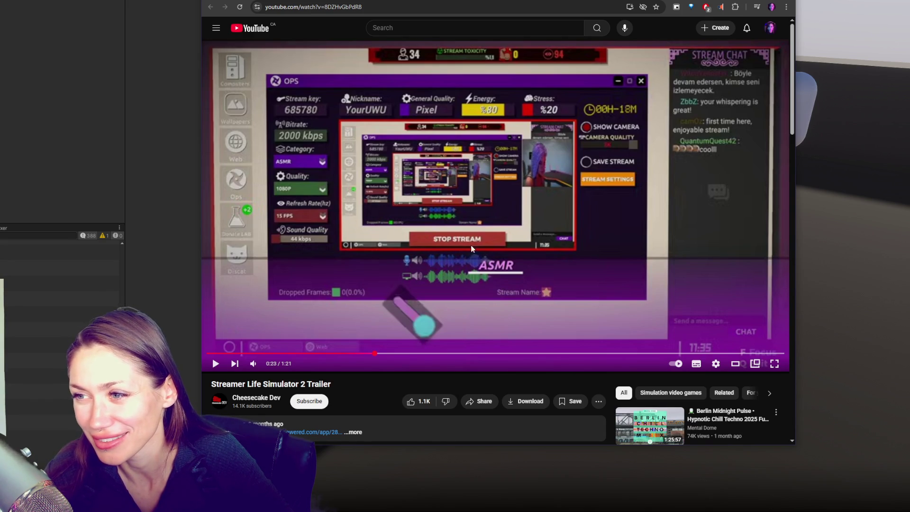
left_click(516, 242)
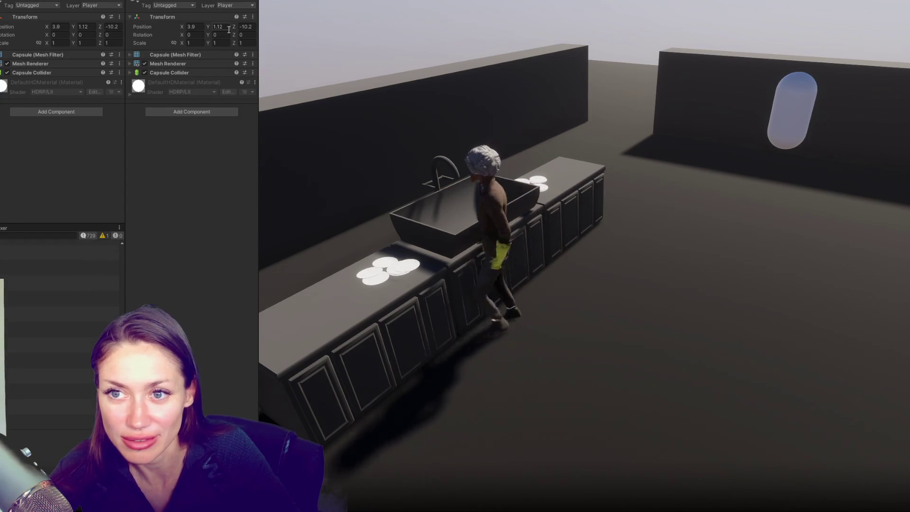
Move the player capsule next to the NPC, setting Position X 4.5 and Z 1.52.
left_click_drag(233, 27, 373, 19)
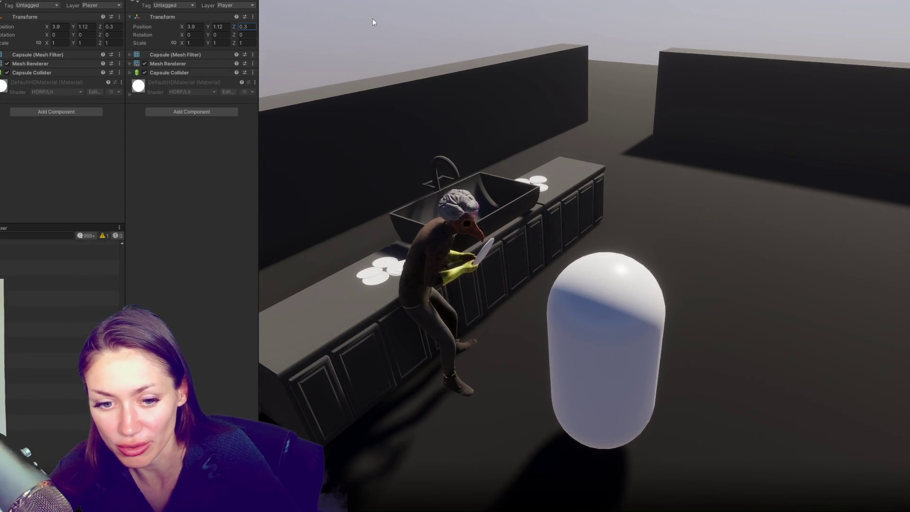
mouse_move(372, 19)
left_mouse_down()
mouse_move(365, 21)
mouse_move(378, 15)
left_mouse_up()
mouse_move(183, 25)
left_mouse_down()
mouse_move(194, 24)
mouse_move(149, 33)
mouse_move(218, 30)
left_mouse_up()
type("4.5")
left_click(239, 26)
type("1.52")
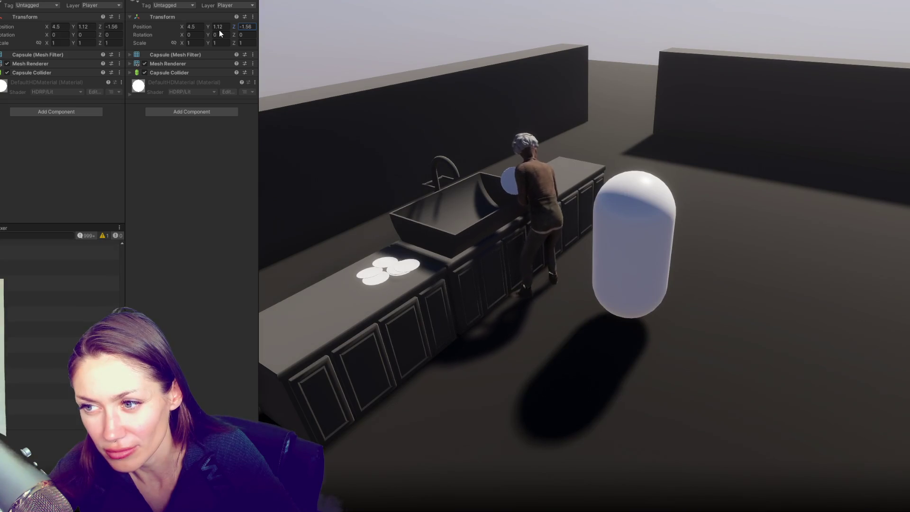
Drag the capsule far from the NPC and back in front of her at Z 1.08.
mouse_move(219, 30)
left_mouse_down()
mouse_move(149, 53)
mouse_move(277, 19)
mouse_move(153, 43)
mouse_move(223, 27)
left_mouse_up()
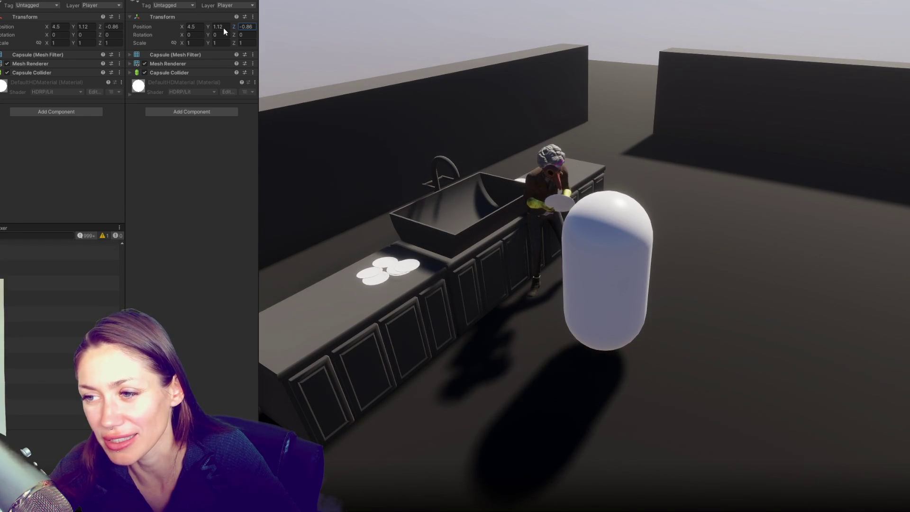
mouse_move(223, 28)
left_mouse_down()
mouse_move(143, 31)
mouse_move(222, 29)
left_mouse_up()
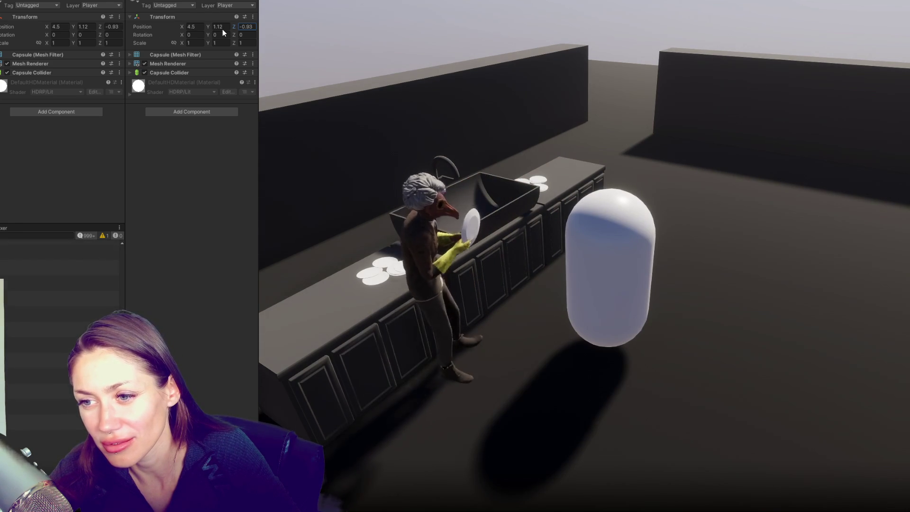
mouse_move(223, 30)
left_mouse_down()
mouse_move(241, 26)
mouse_move(198, 38)
mouse_move(227, 35)
left_mouse_up()
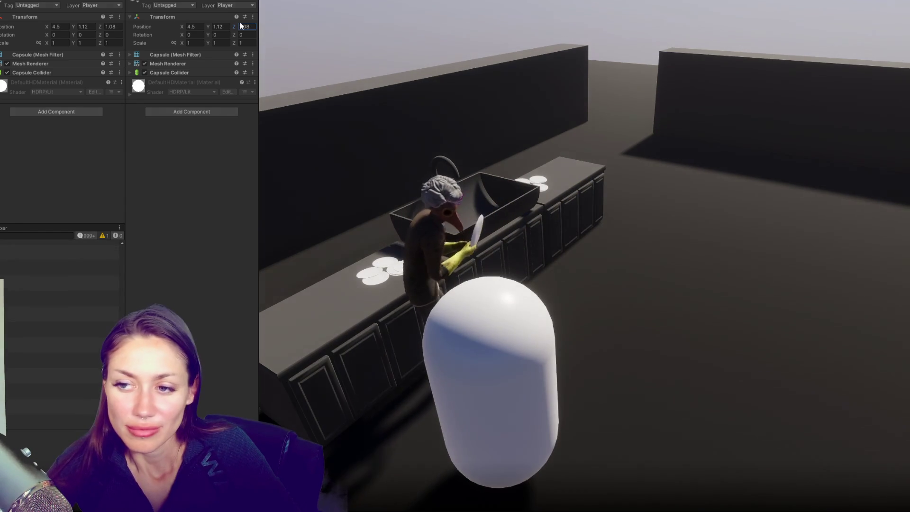